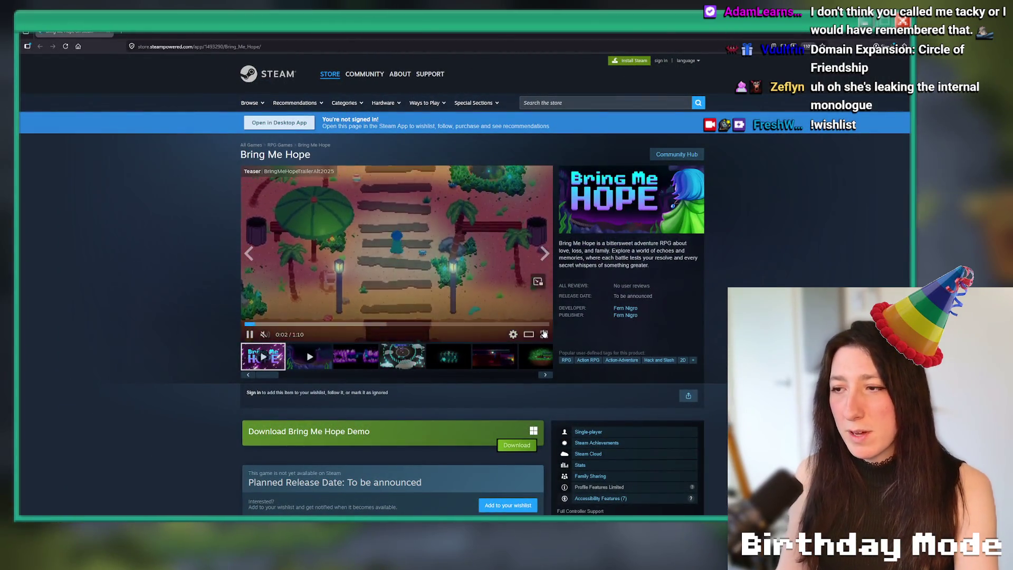
# Watch the Bring Me Hope trailer full screen, skipping ahead twice.
pyautogui.click(544, 334)
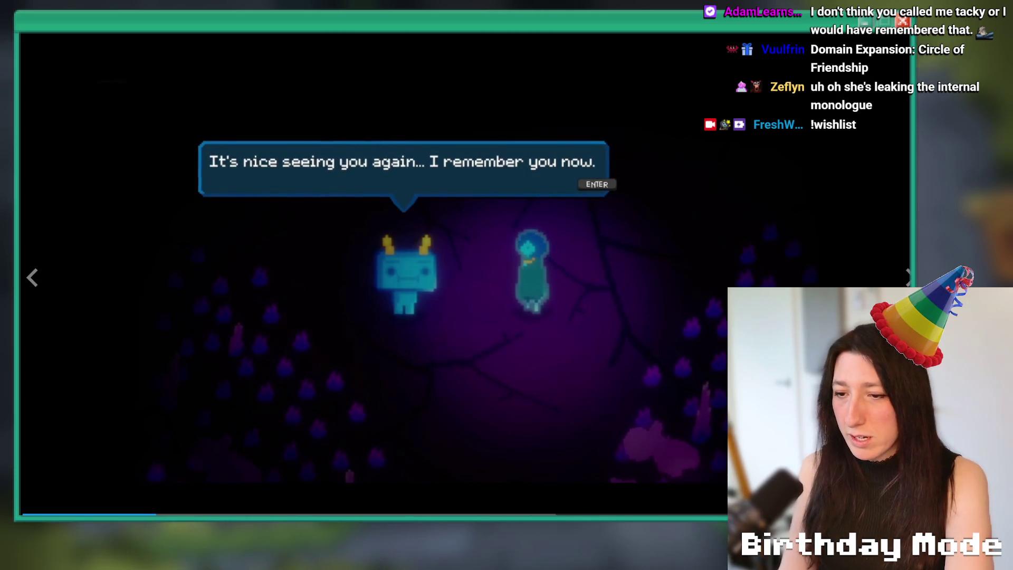
pyautogui.click(288, 515)
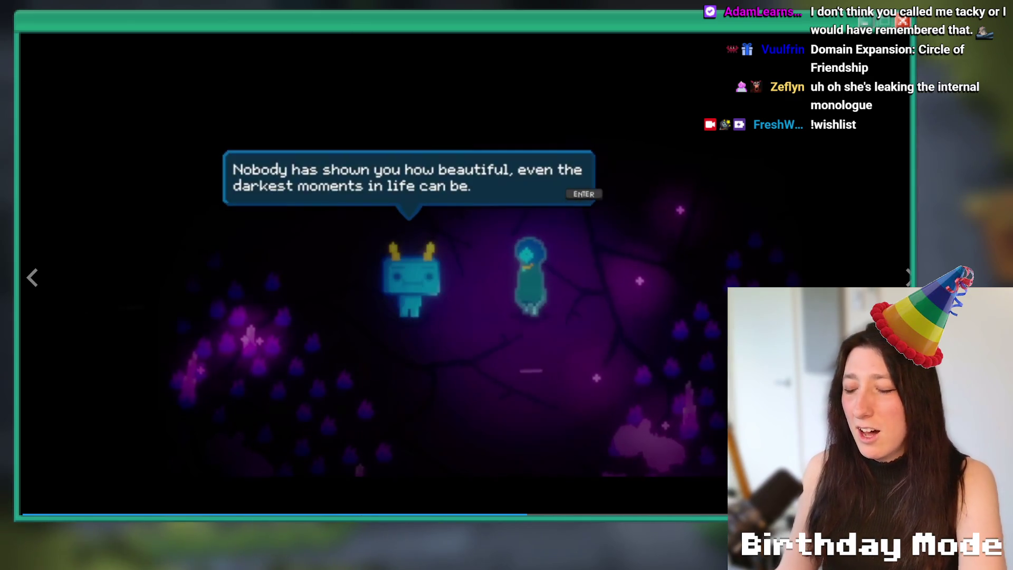
pyautogui.click(686, 515)
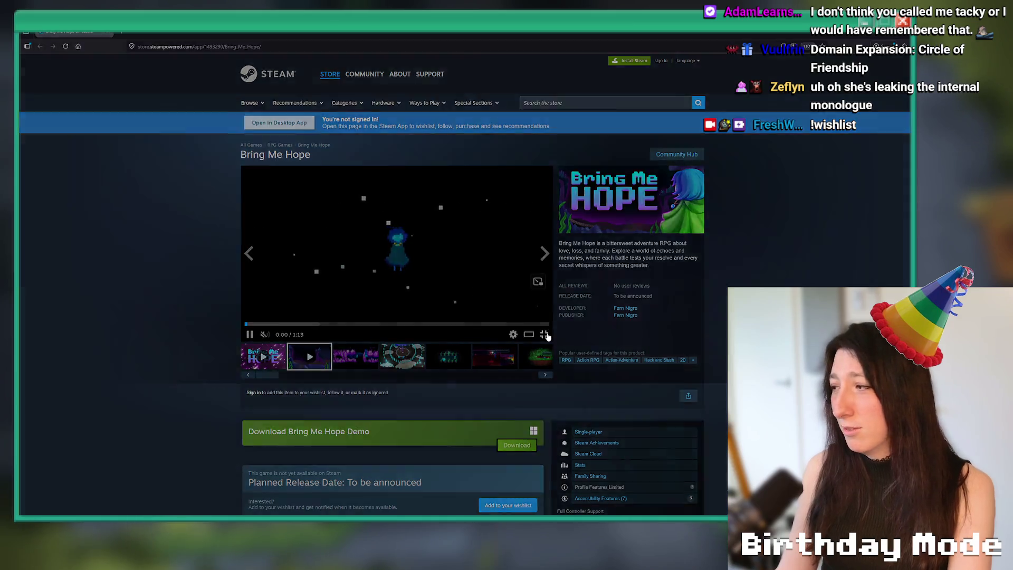
# Play the gameplay video full screen, jump to the Sea Cave City part, then exit full screen.
pyautogui.click(544, 334)
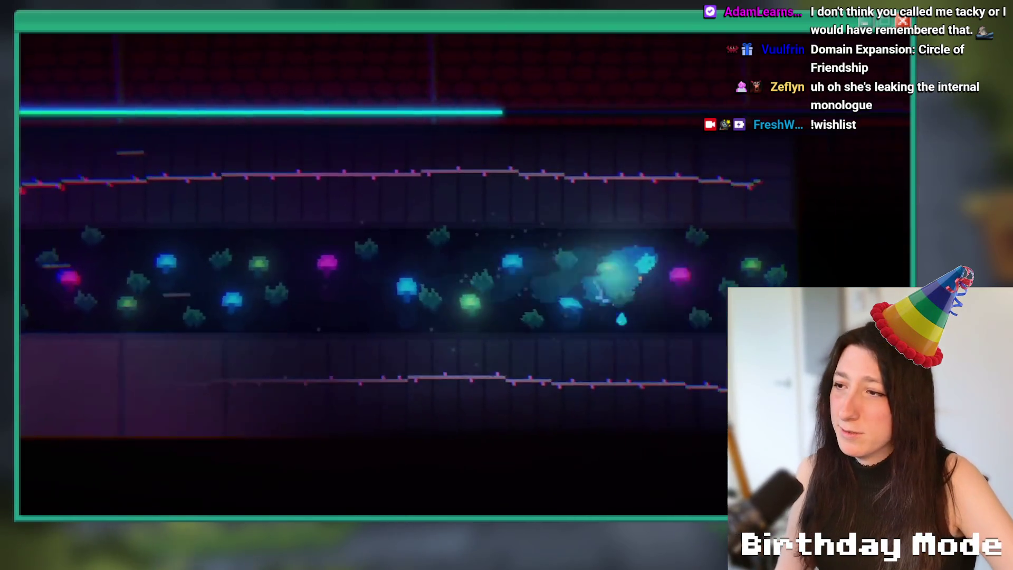
pyautogui.click(407, 513)
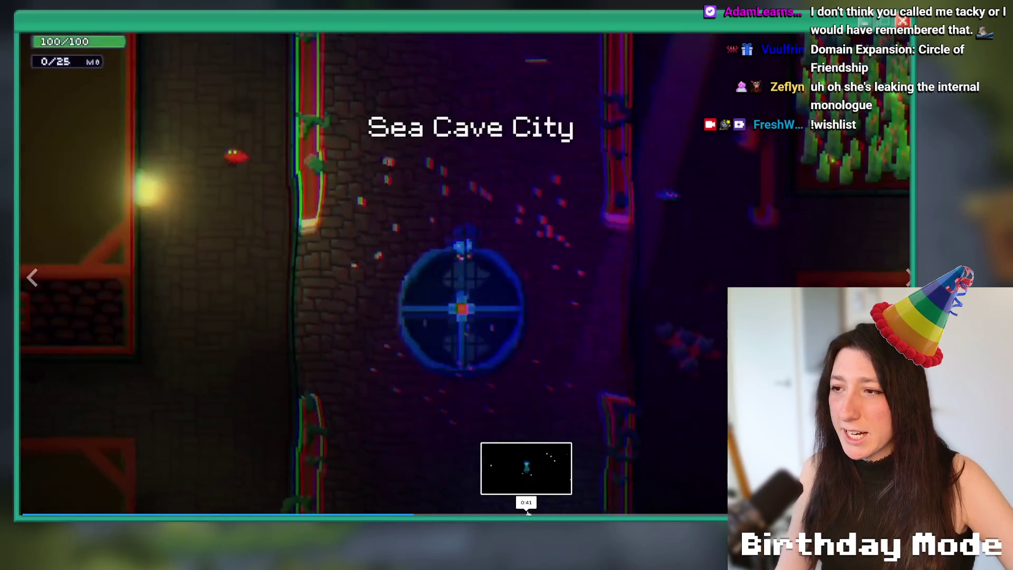
pyautogui.click(530, 513)
pyautogui.press('Escape')
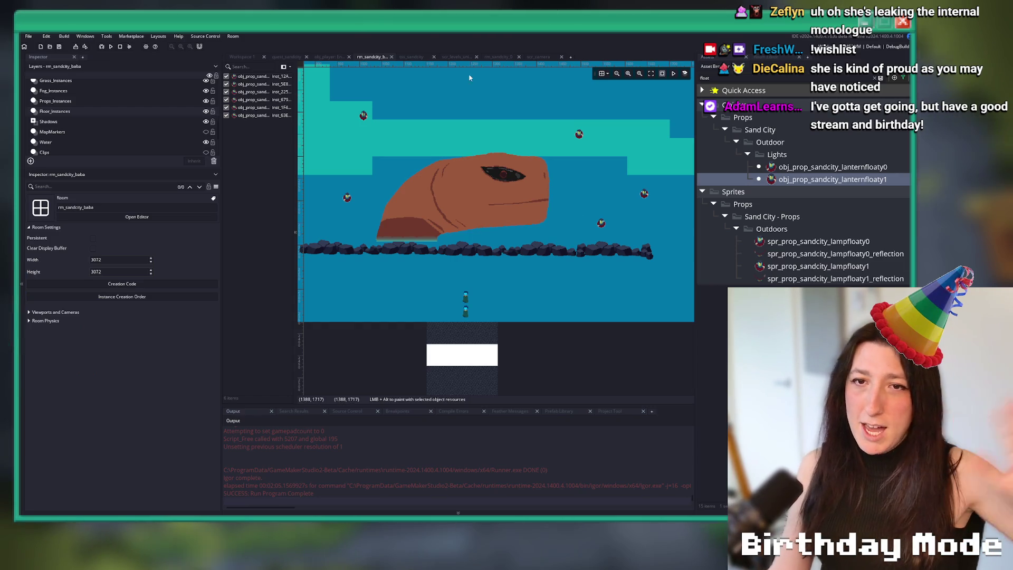
# Select the Ambience layer and its ambient dust instance at -293, 1029.
pyautogui.scroll(3, 474, 206)
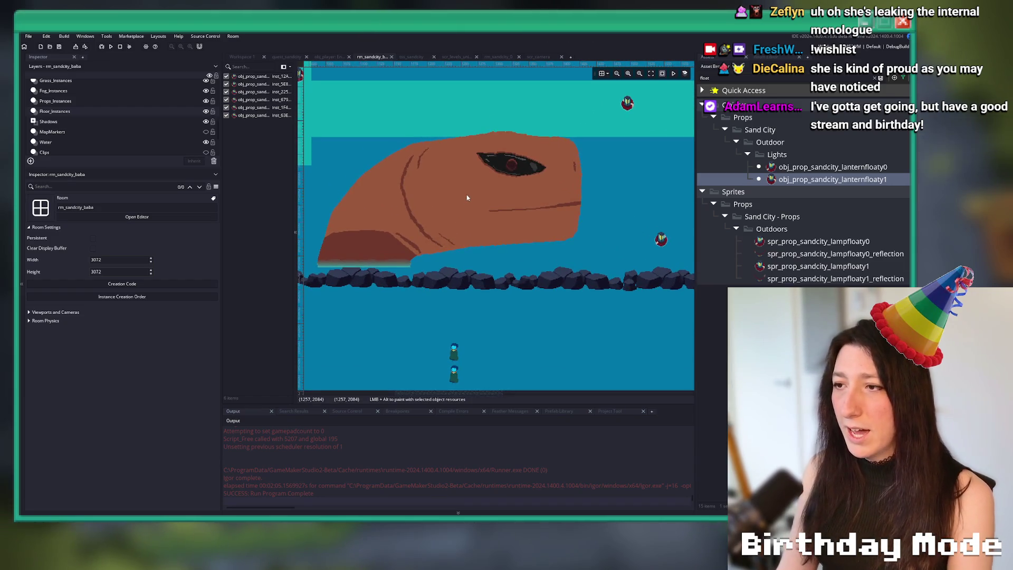
pyautogui.scroll(-2, 467, 198)
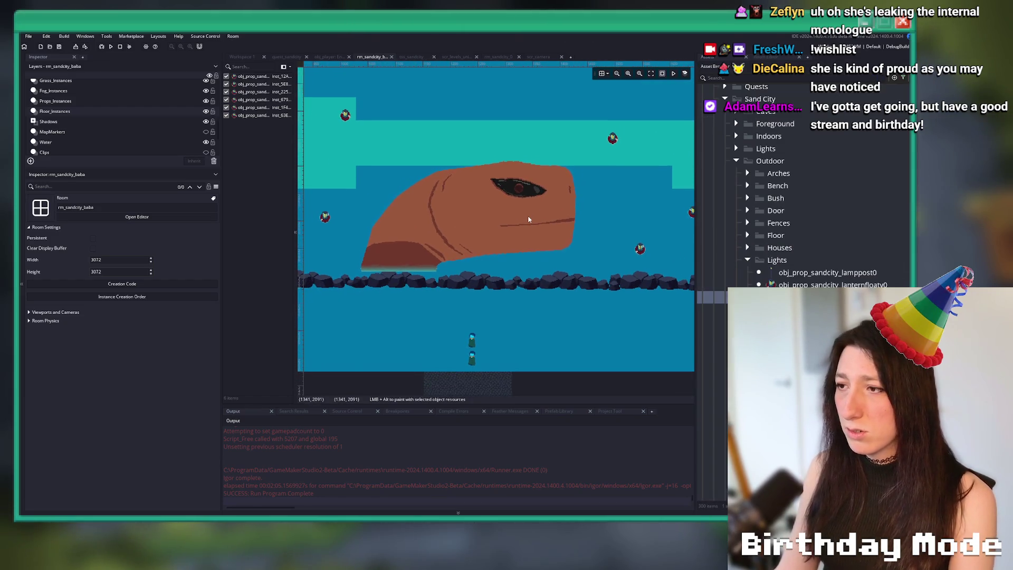
pyautogui.scroll(-2, 528, 219)
pyautogui.scroll(4, 532, 211)
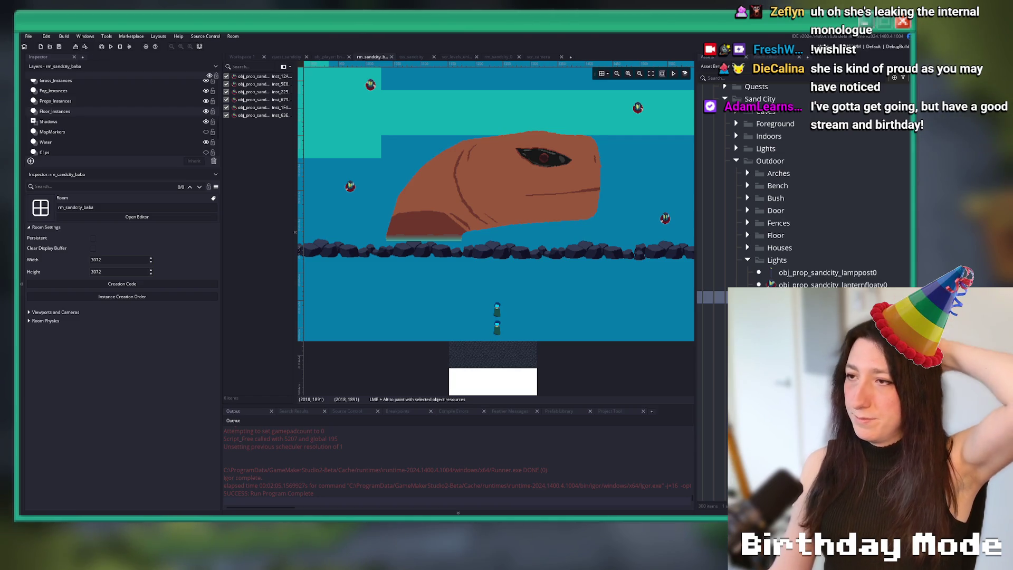
pyautogui.scroll(5, 115, 108)
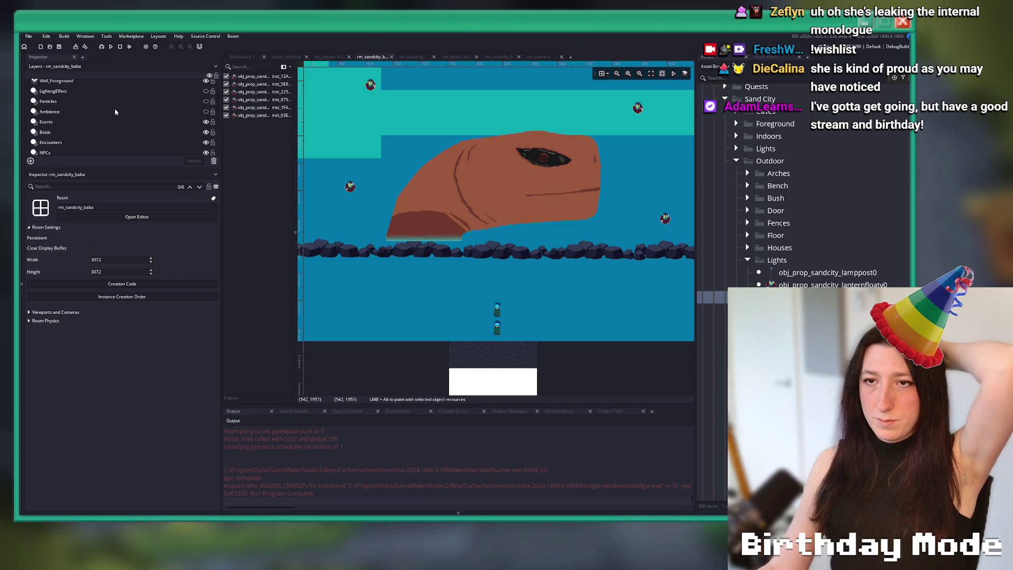
pyautogui.scroll(2, 112, 112)
pyautogui.click(96, 136)
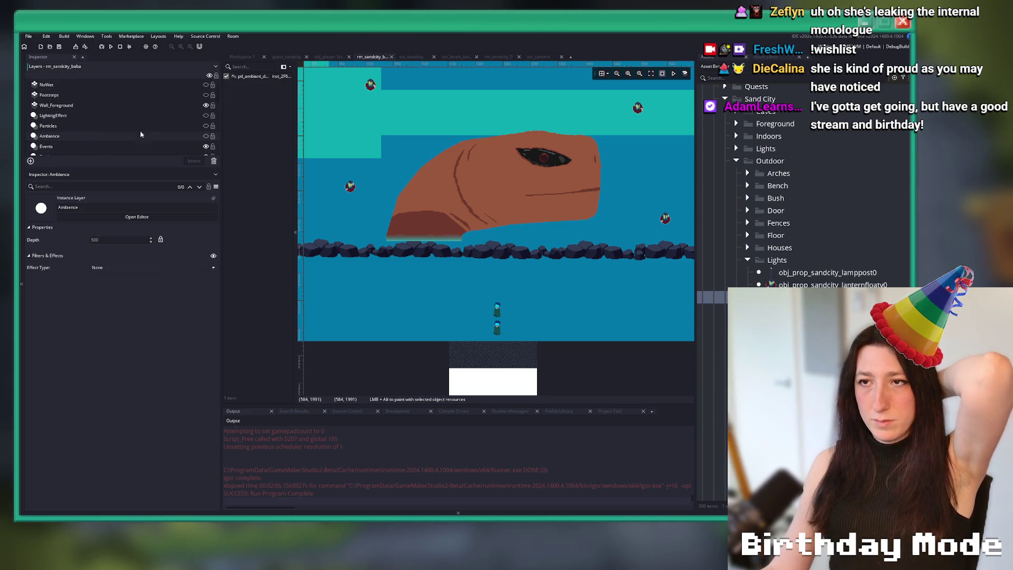
pyautogui.click(244, 78)
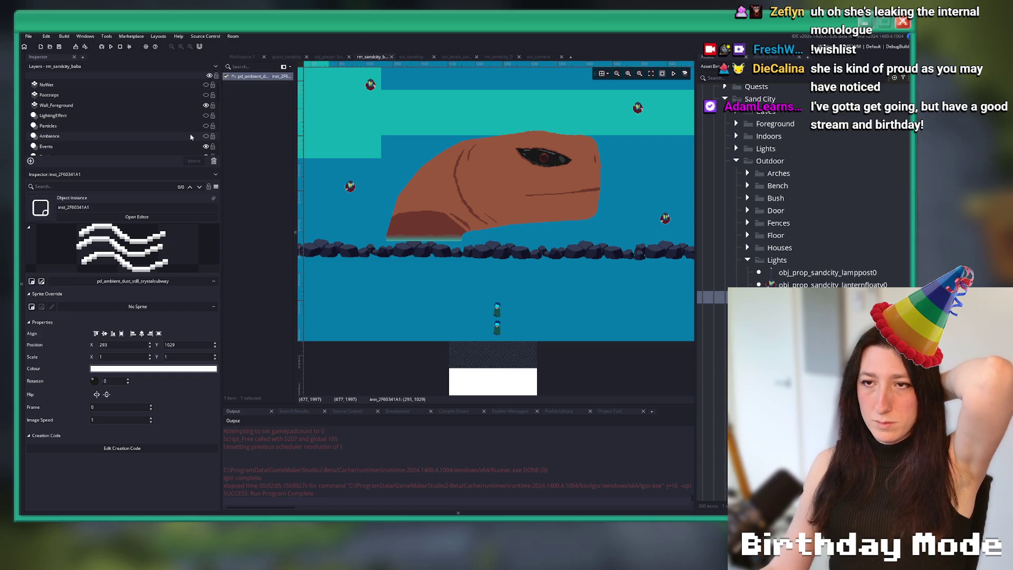
# Change the ambient instance's object to ptl_ambient_dust.
pyautogui.doubleClick(248, 77)
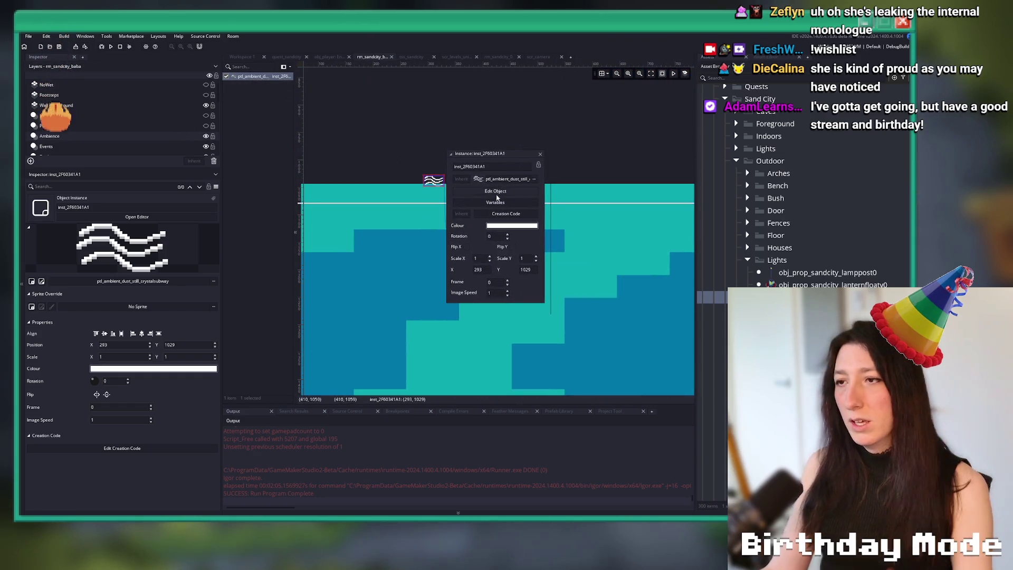
pyautogui.click(512, 179)
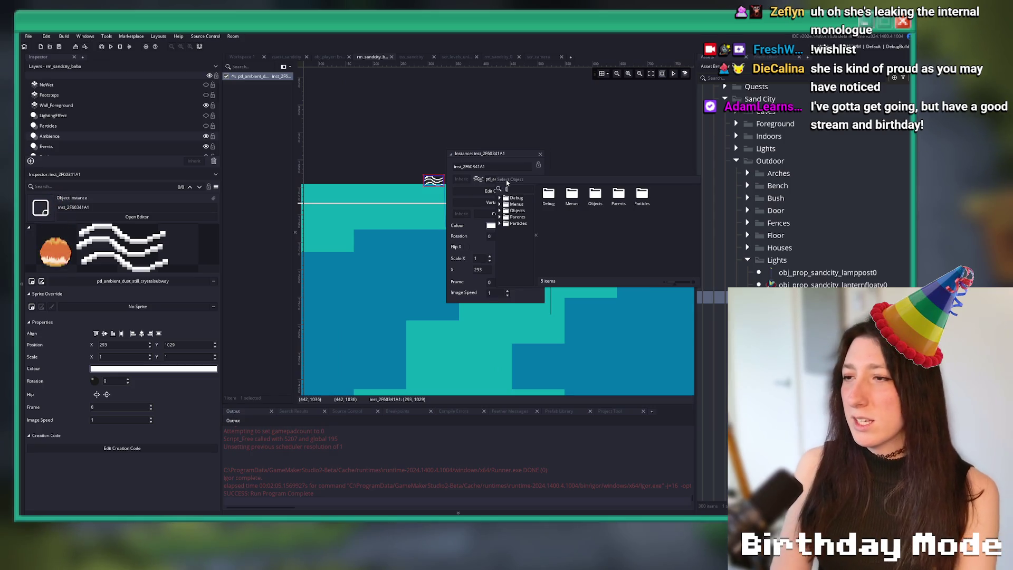
pyautogui.write('ptl_ambien')
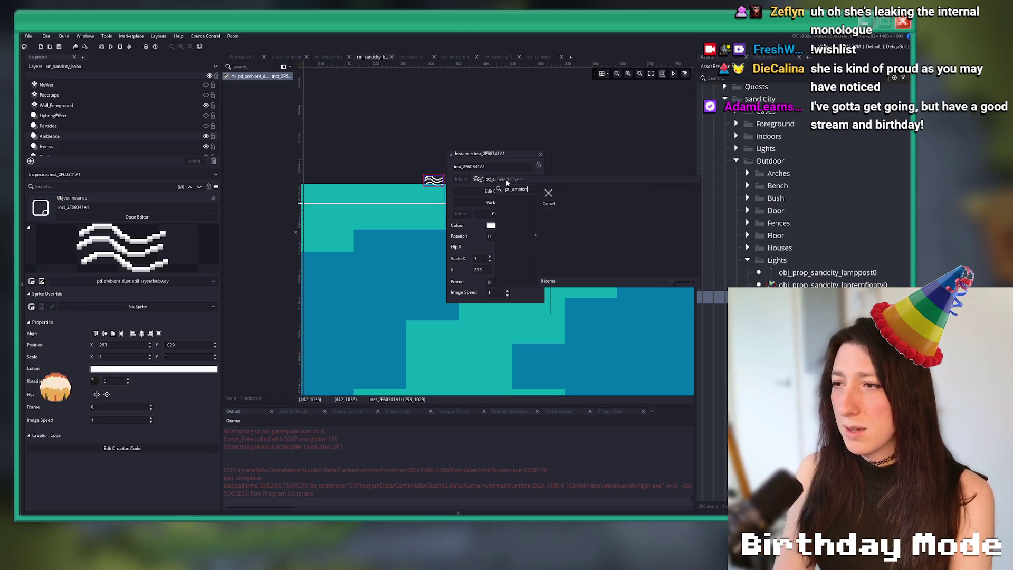
pyautogui.write('t_')
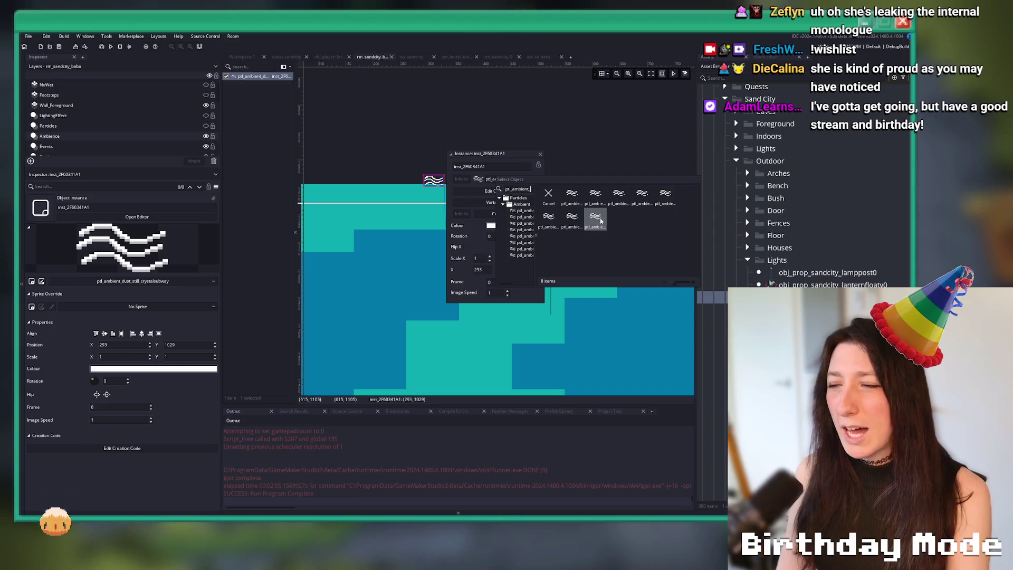
pyautogui.click(570, 198)
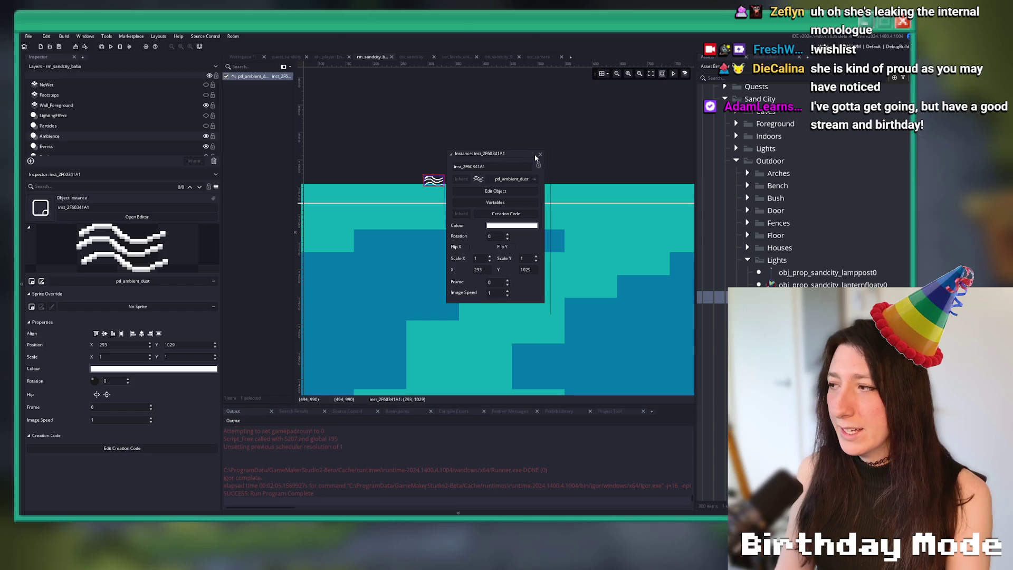
# Pan the room to reveal the rock and water, then hide the Water layer.
pyautogui.scroll(-3, 546, 260)
pyautogui.scroll(-2, 456, 224)
pyautogui.moveTo(456, 224)
pyautogui.mouseDown()
pyautogui.moveTo(320, 140)
pyautogui.moveTo(411, 314)
pyautogui.mouseUp()
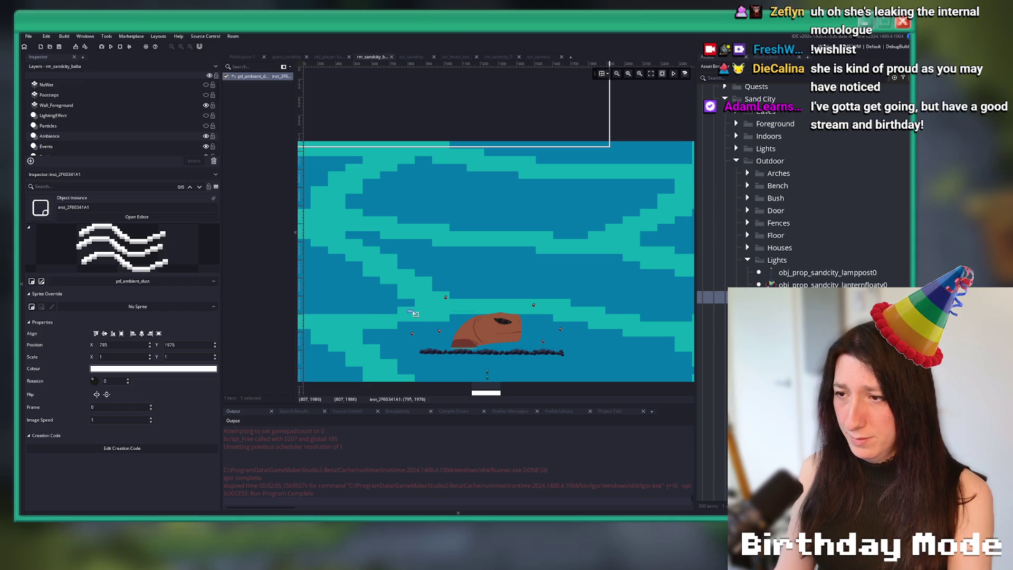
pyautogui.scroll(-1, 438, 184)
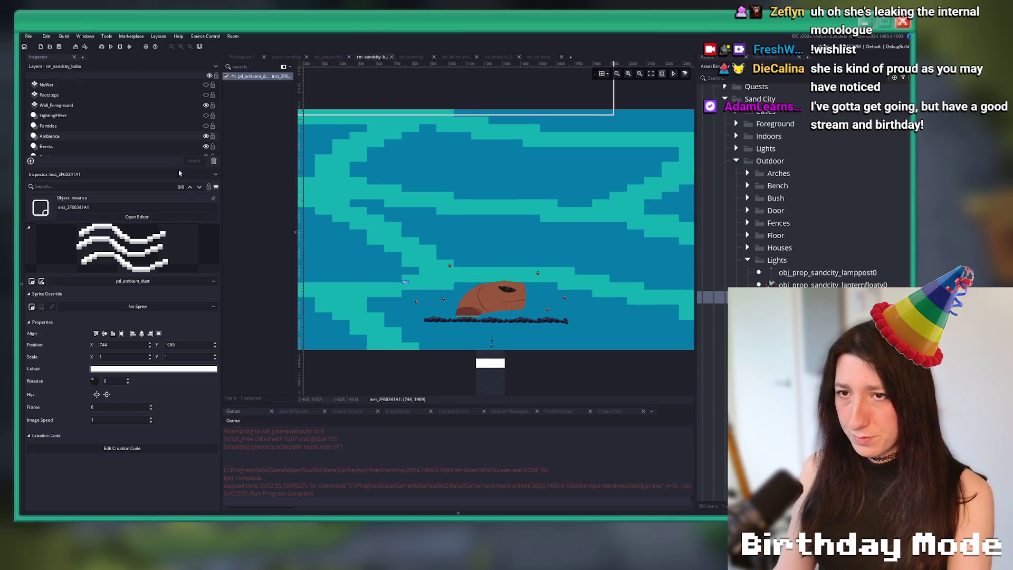
pyautogui.scroll(-5, 163, 135)
pyautogui.click(205, 138)
# Build and run the game with F5 to test the room.
pyautogui.scroll(-2, 432, 242)
pyautogui.scroll(2, 432, 242)
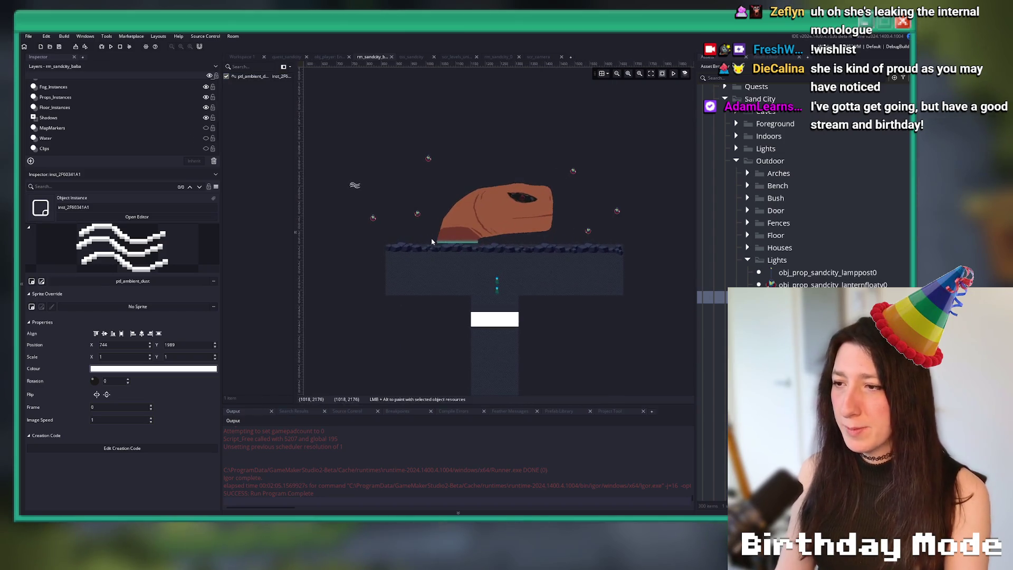
pyautogui.press('F5')
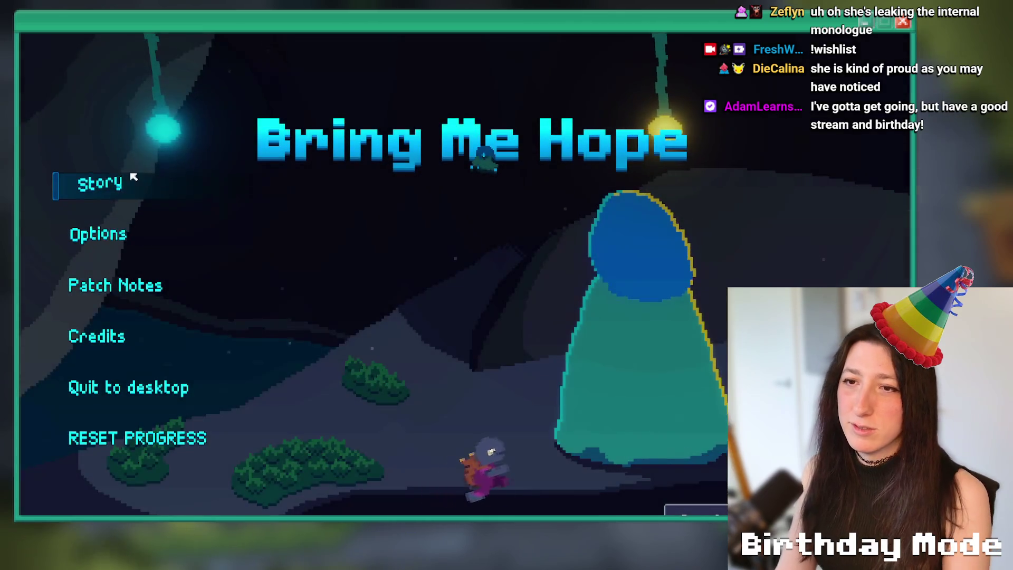
pyautogui.click(126, 183)
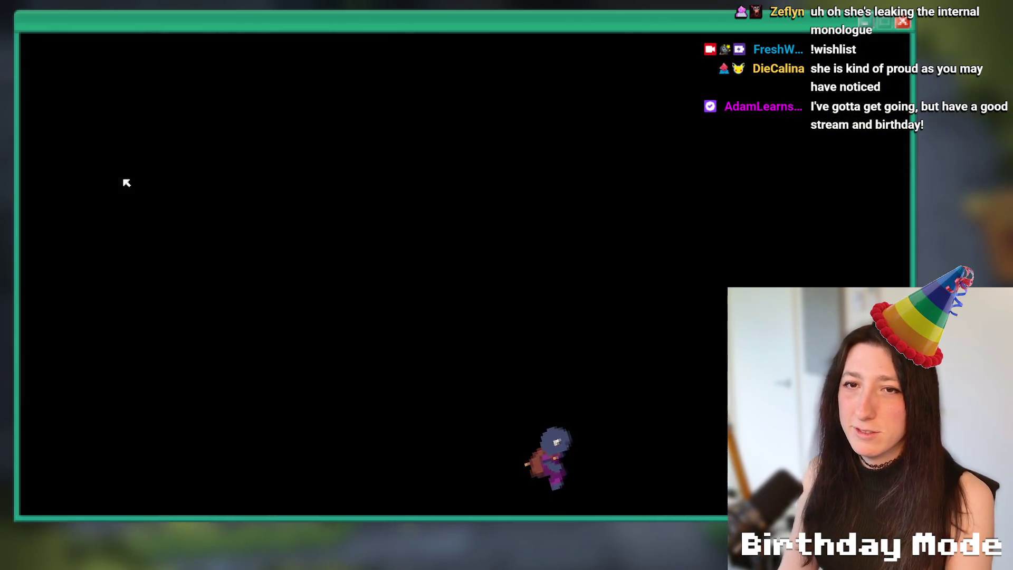
pyautogui.press('`')
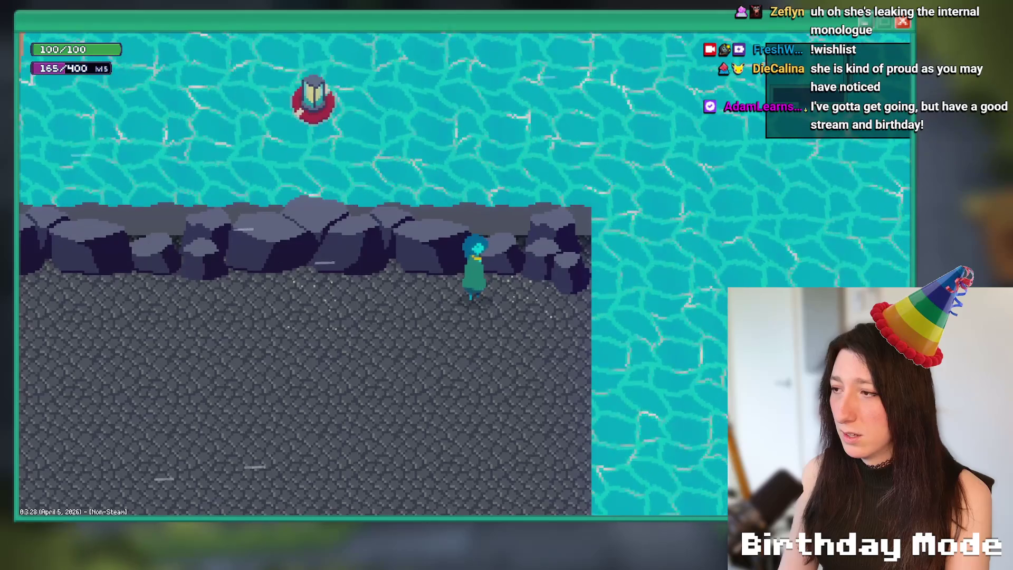
pyautogui.press('Escape')
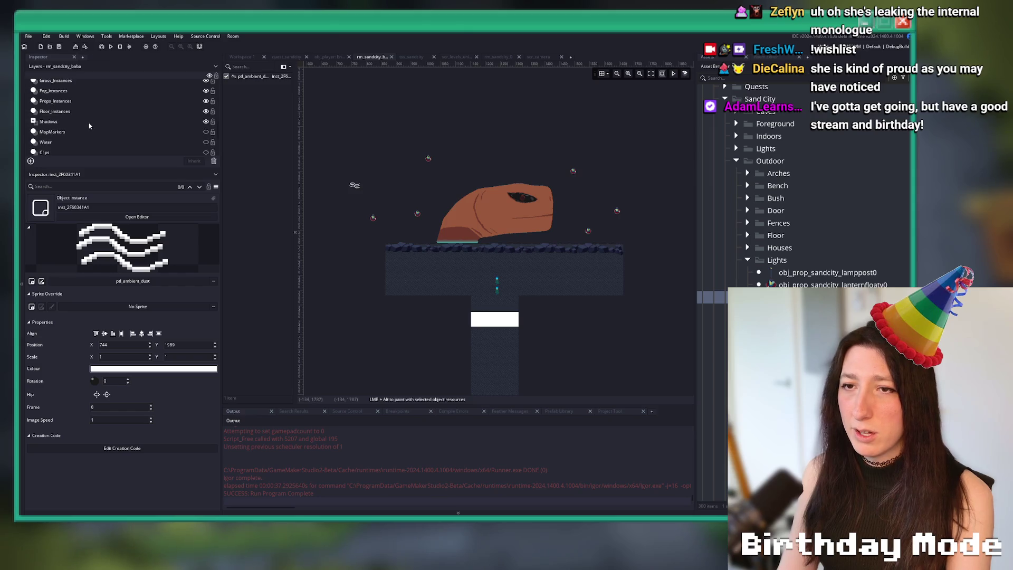
# Make the Water layer visible again and select its water instance.
pyautogui.scroll(1, 83, 107)
pyautogui.scroll(-3, 76, 114)
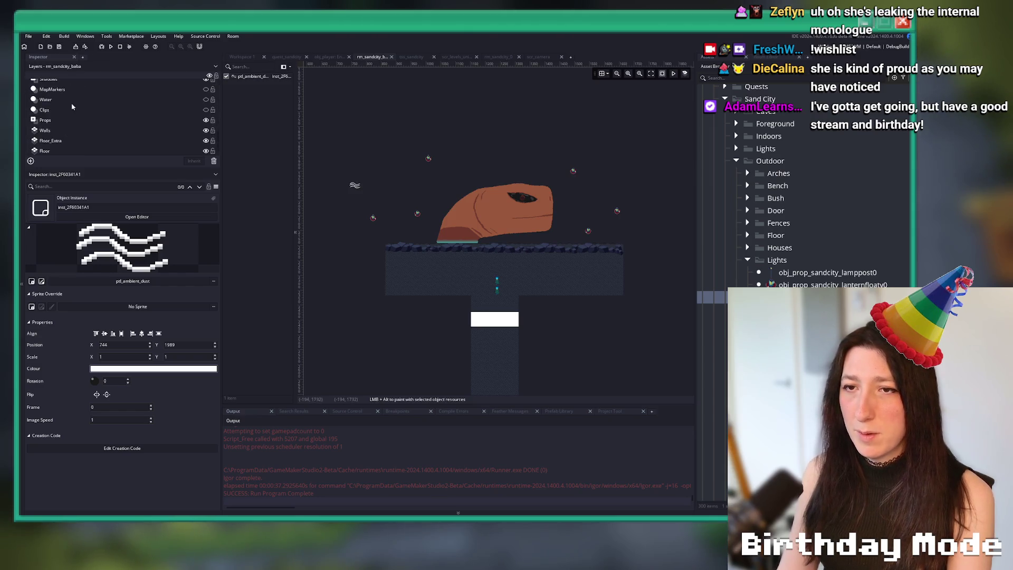
pyautogui.click(46, 99)
pyautogui.click(206, 100)
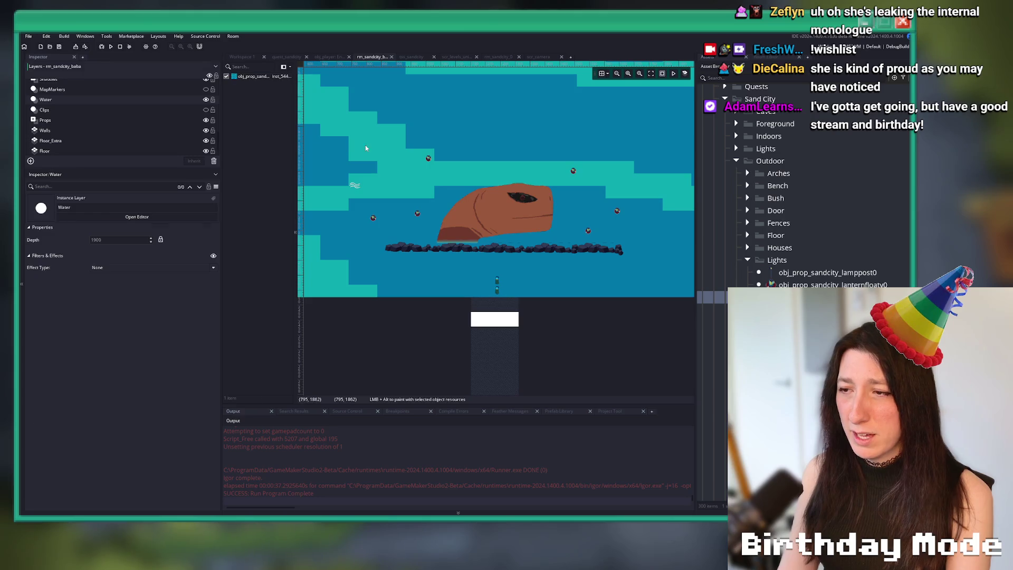
pyautogui.click(365, 148)
# Resize the water rectangle to span x 700–1091, test-run with F5, and hide the Water layer.
pyautogui.scroll(-5, 365, 148)
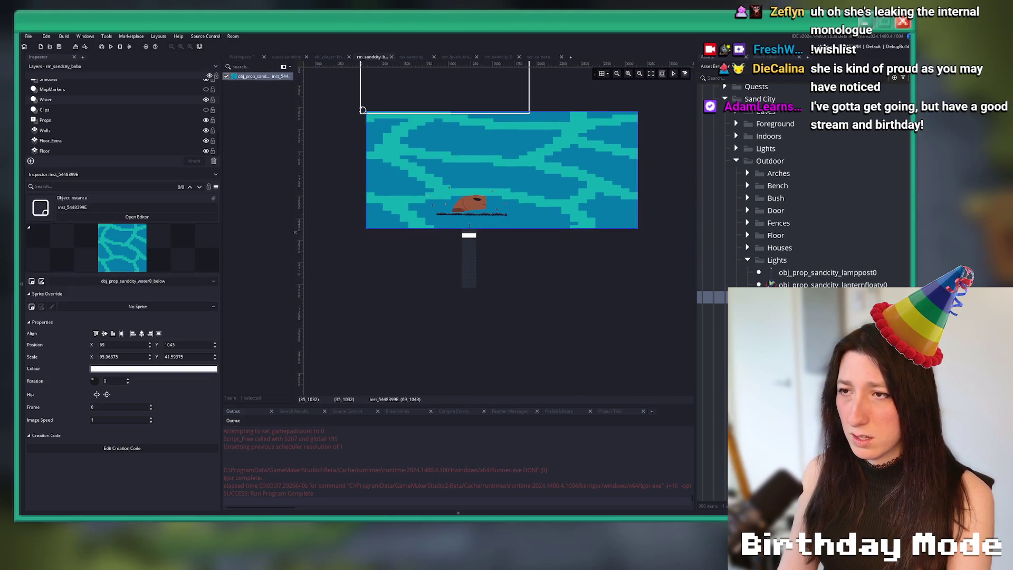
pyautogui.moveTo(363, 110)
pyautogui.mouseDown()
pyautogui.moveTo(424, 155)
pyautogui.moveTo(373, 163)
pyautogui.mouseUp()
pyautogui.moveTo(637, 163); pyautogui.dragTo(576, 164)
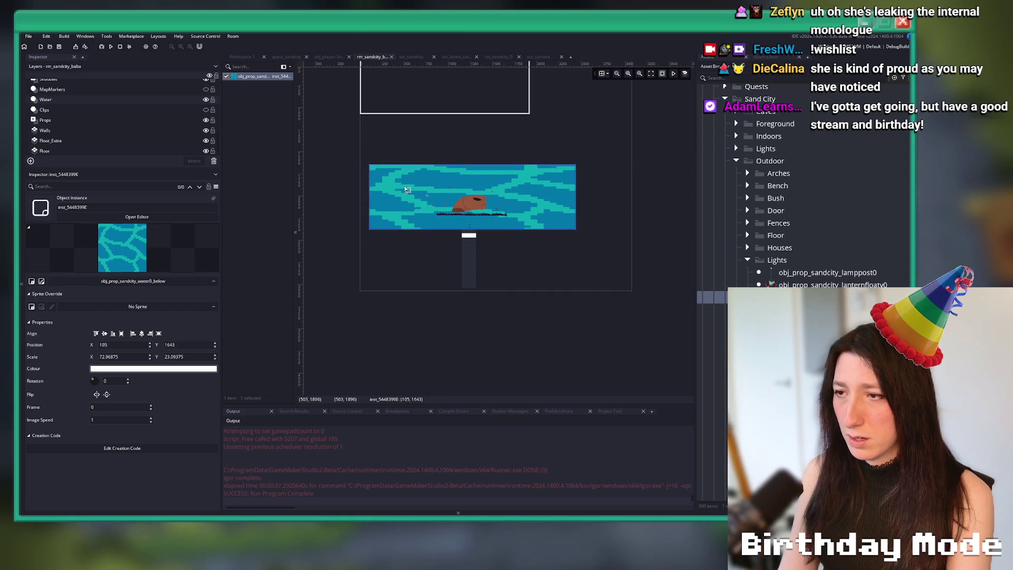
pyautogui.moveTo(407, 189); pyautogui.dragTo(407, 188)
pyautogui.press('F5')
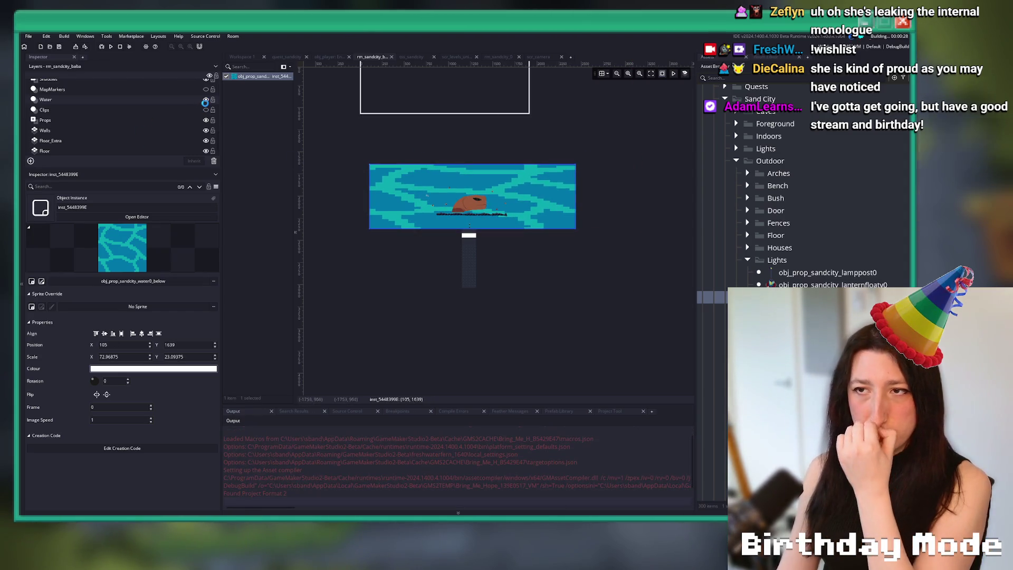
pyautogui.click(206, 99)
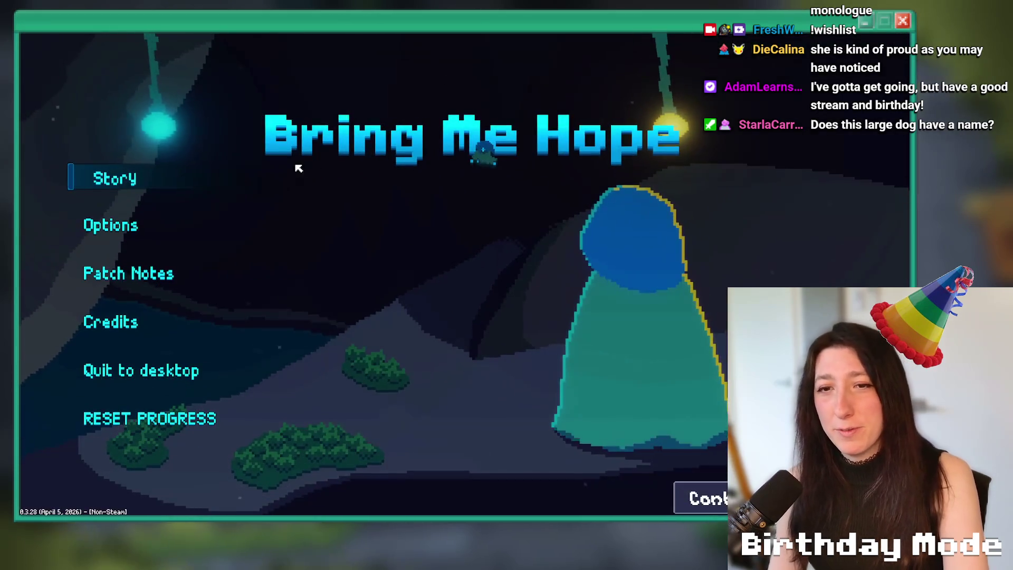
# Start the story, enter the dungeon, and glance at the inventory and stats screen.
pyautogui.click(143, 169)
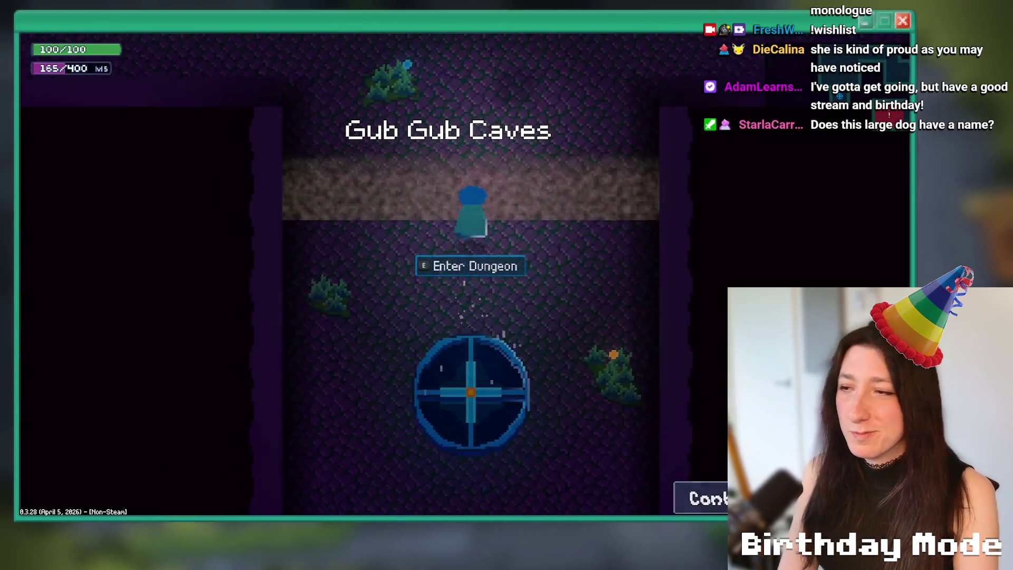
pyautogui.press('e')
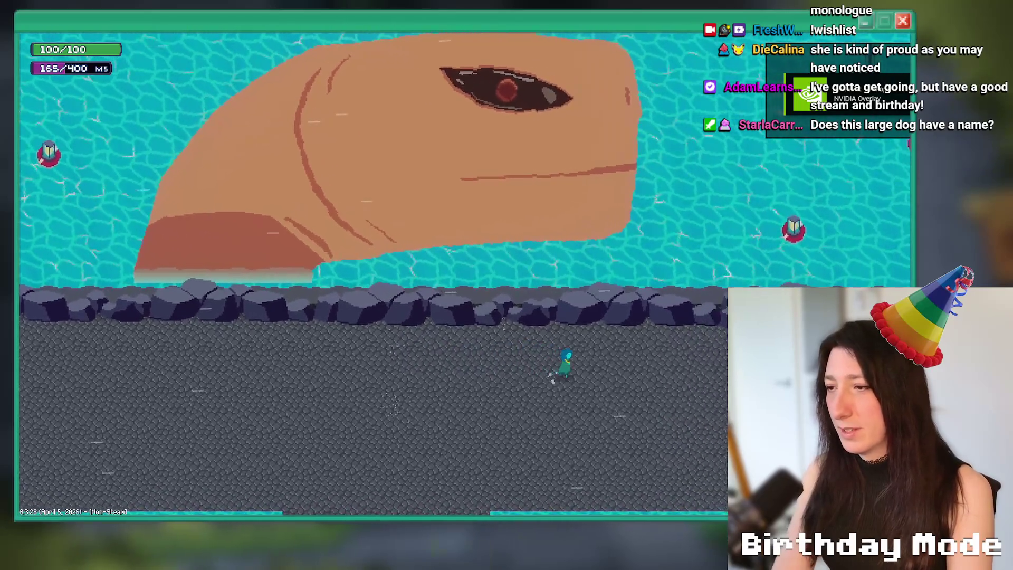
pyautogui.press('d')
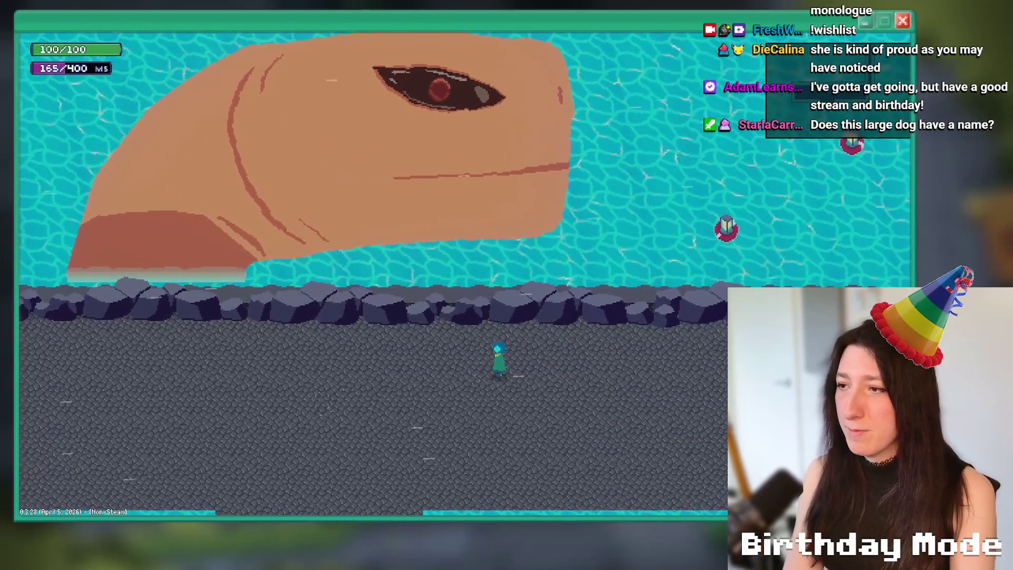
pyautogui.press('Tab')
pyautogui.press('Tab')
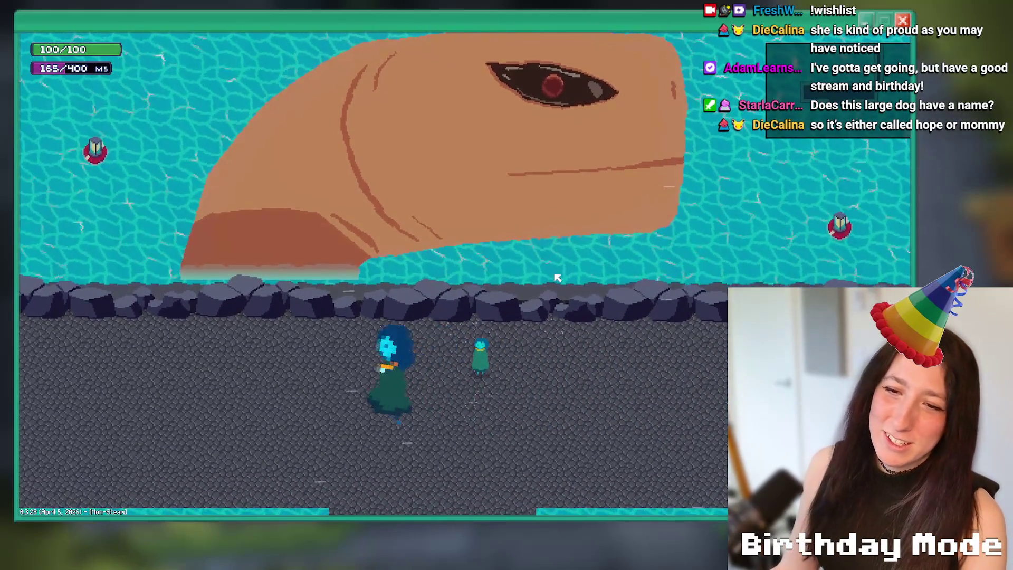
# Walk the character left along the shore, swimming through the water and back ashore.
pyautogui.press('a')
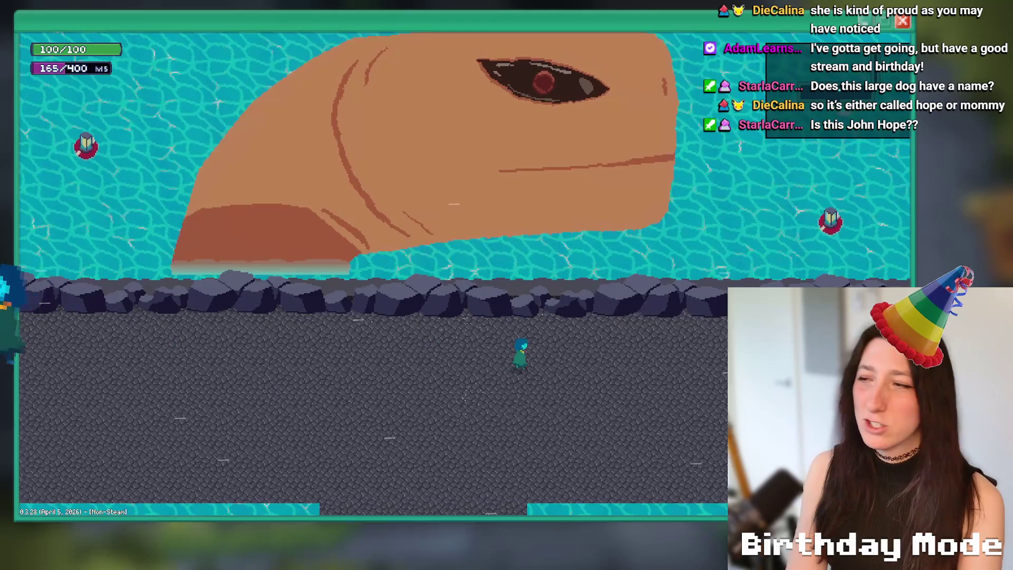
pyautogui.press('d')
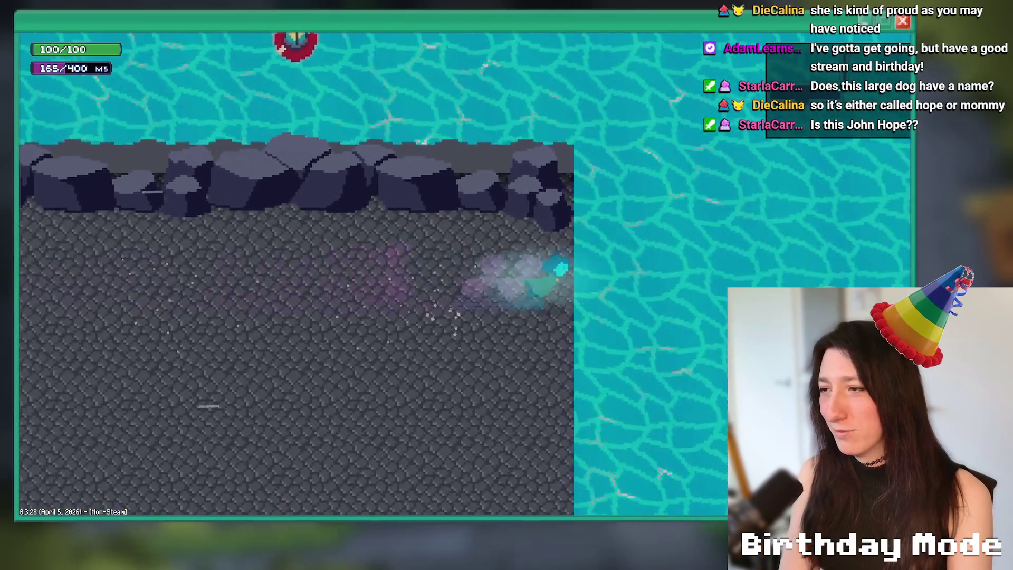
pyautogui.press('w')
pyautogui.press('a')
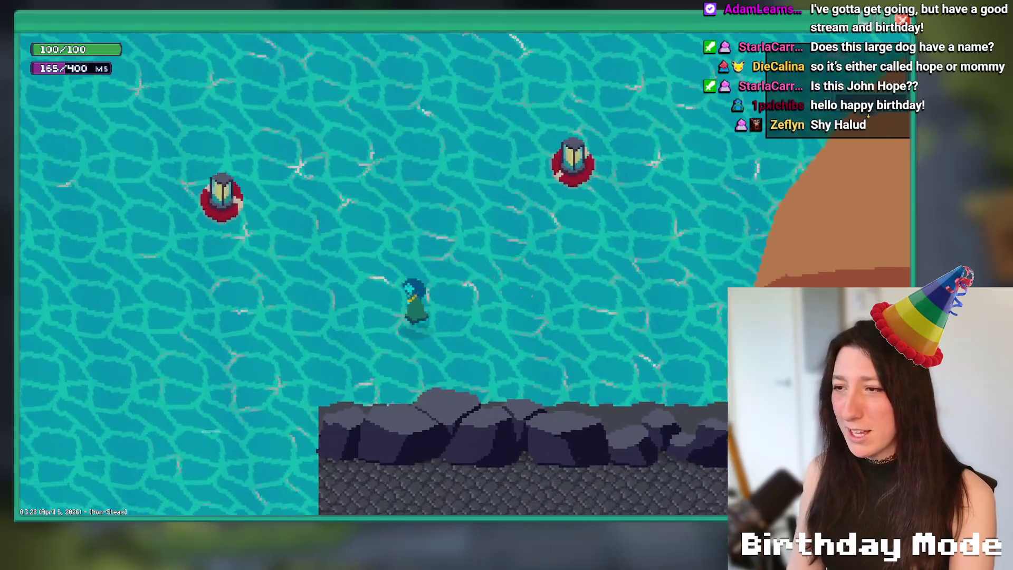
pyautogui.press('a')
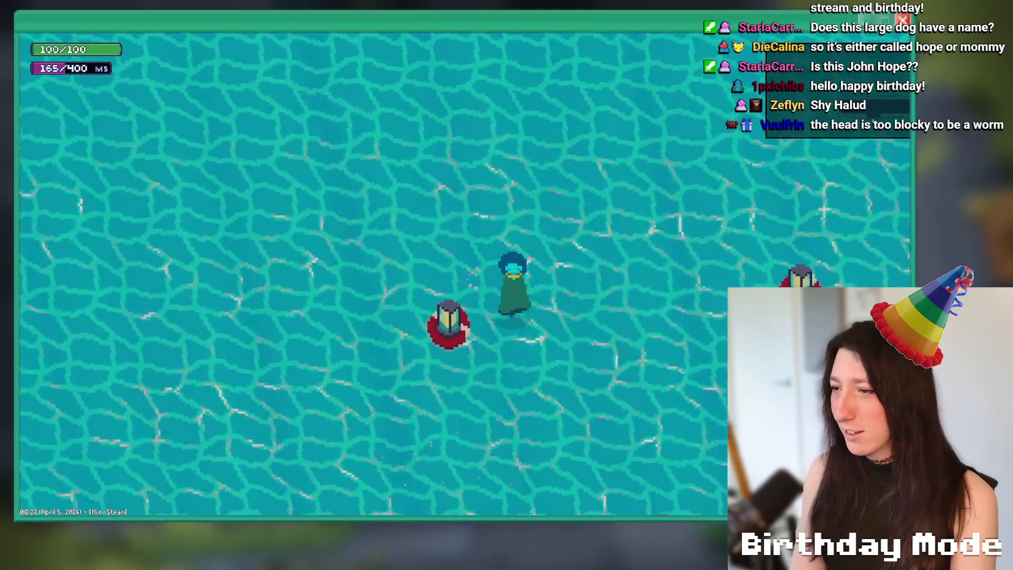
pyautogui.press('s')
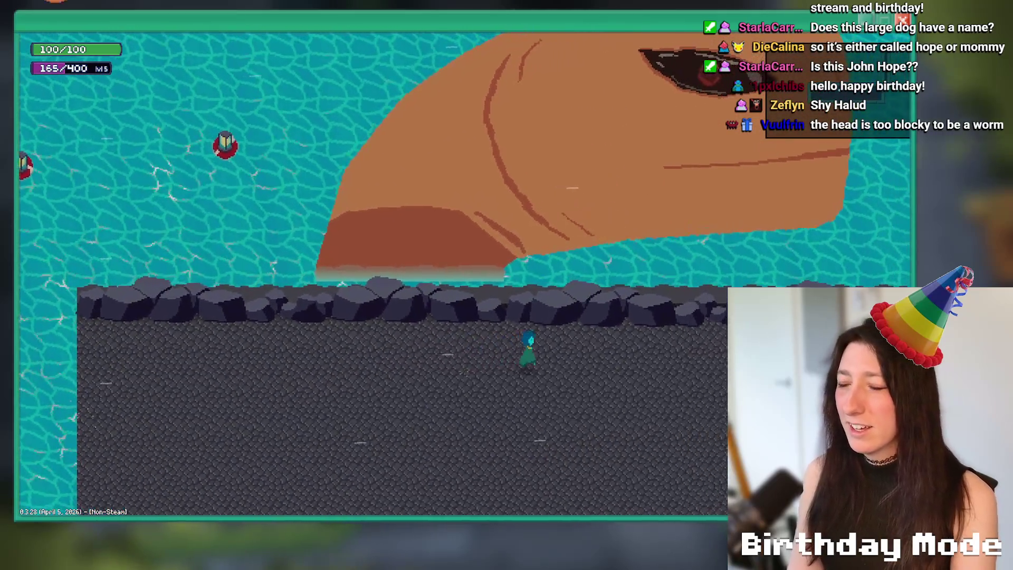
pyautogui.press('a')
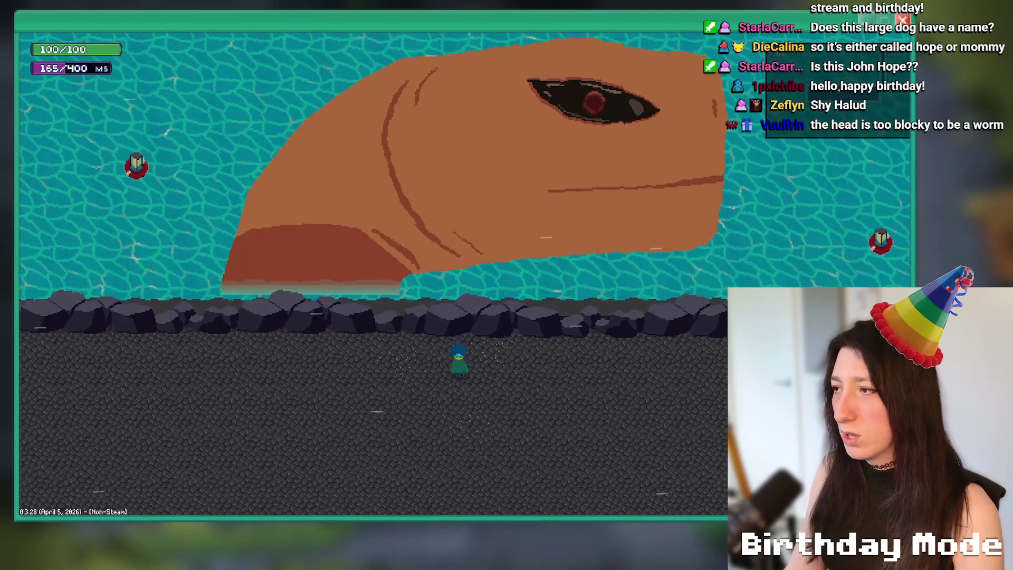
# Walk the character up to the rocks and back and forth along them.
pyautogui.press('s')
pyautogui.press('d')
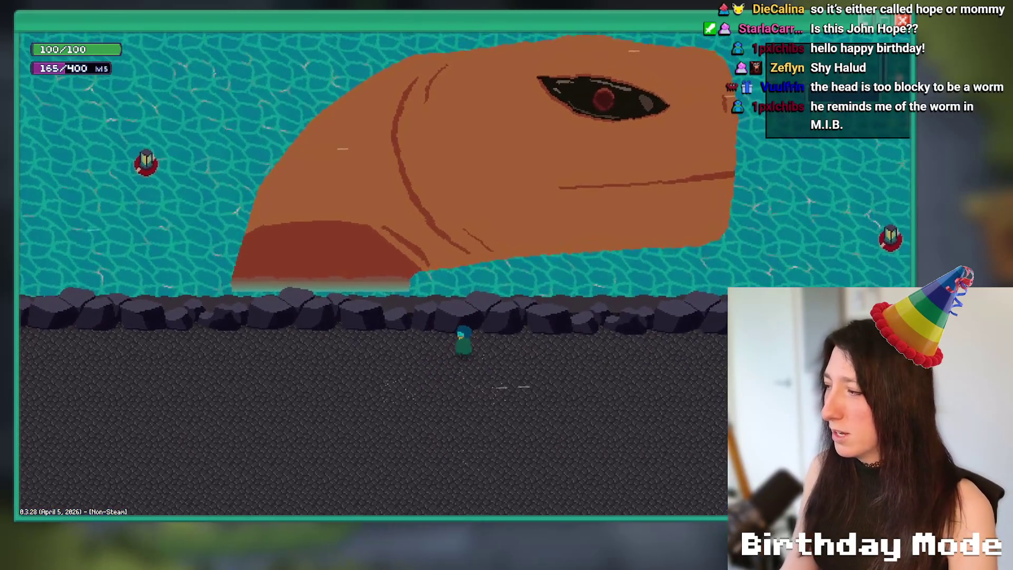
pyautogui.press('a')
pyautogui.press('w')
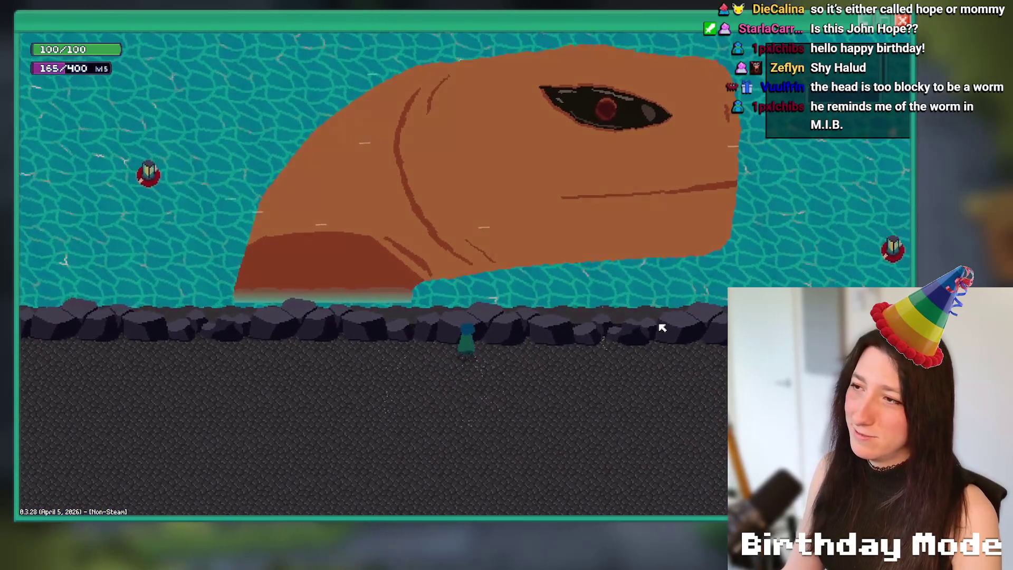
pyautogui.press('d')
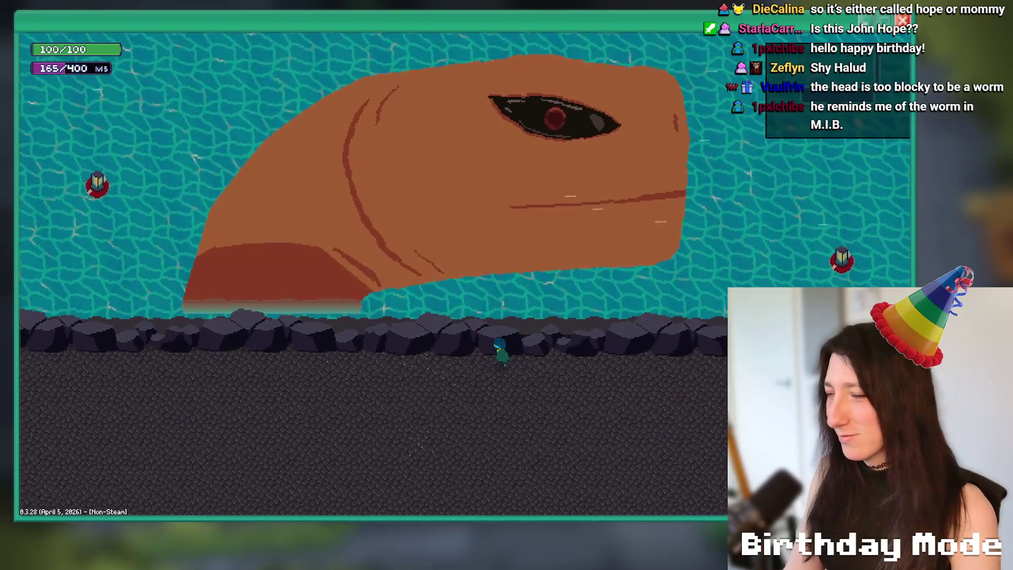
pyautogui.press('a')
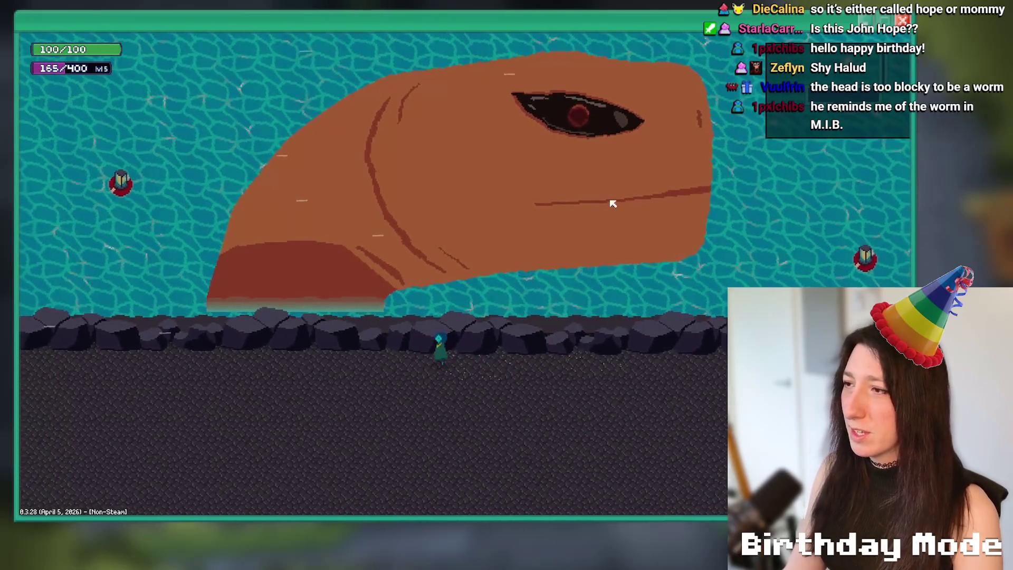
pyautogui.press('d')
pyautogui.press('a')
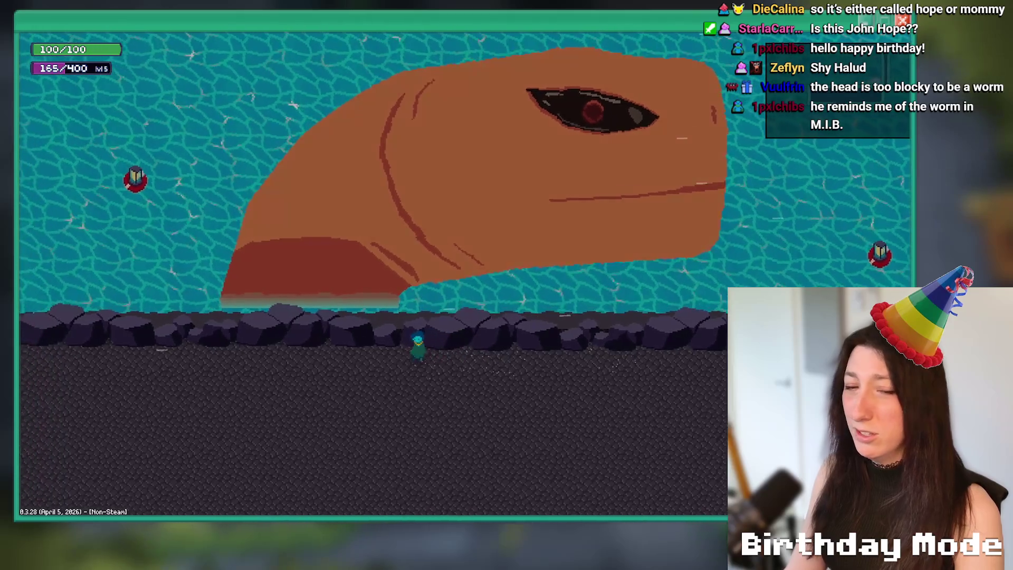
pyautogui.press('d')
pyautogui.press('a')
pyautogui.press('d')
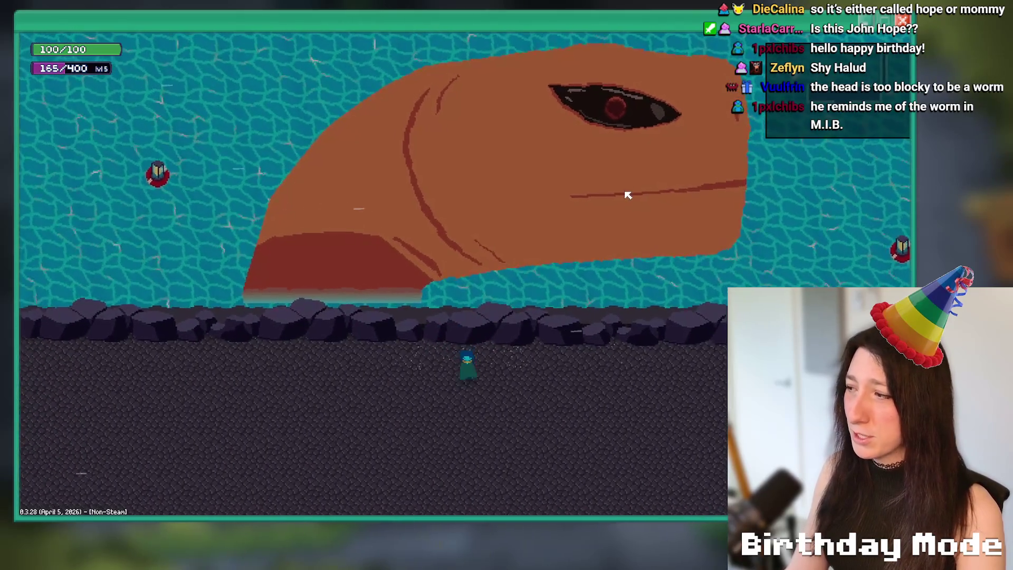
# Walk down into the corridor and leave through the exit arrow toward Sand City.
pyautogui.press('s')
pyautogui.press('a')
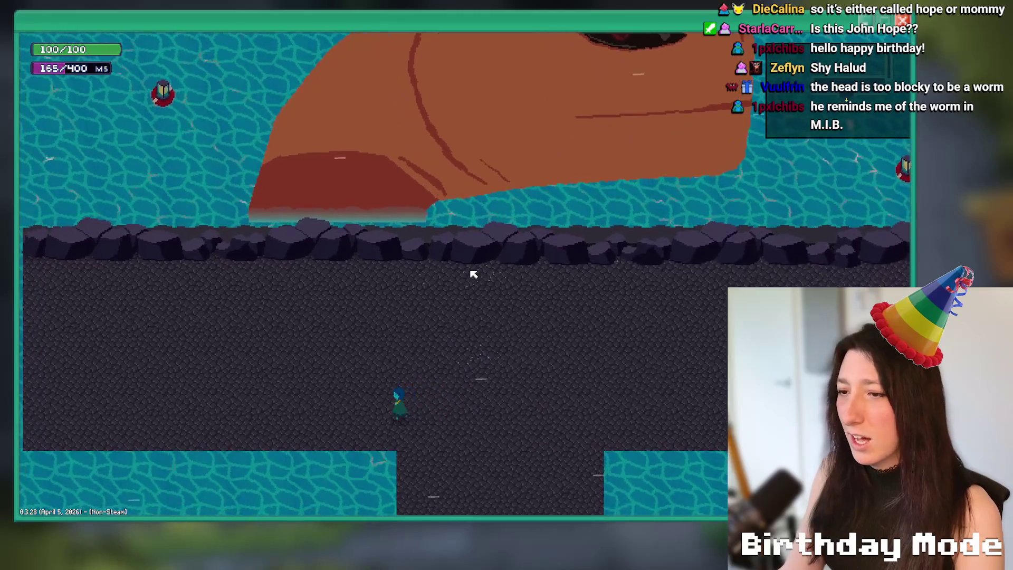
pyautogui.press('s')
pyautogui.press('d')
pyautogui.press('s')
pyautogui.press('s')
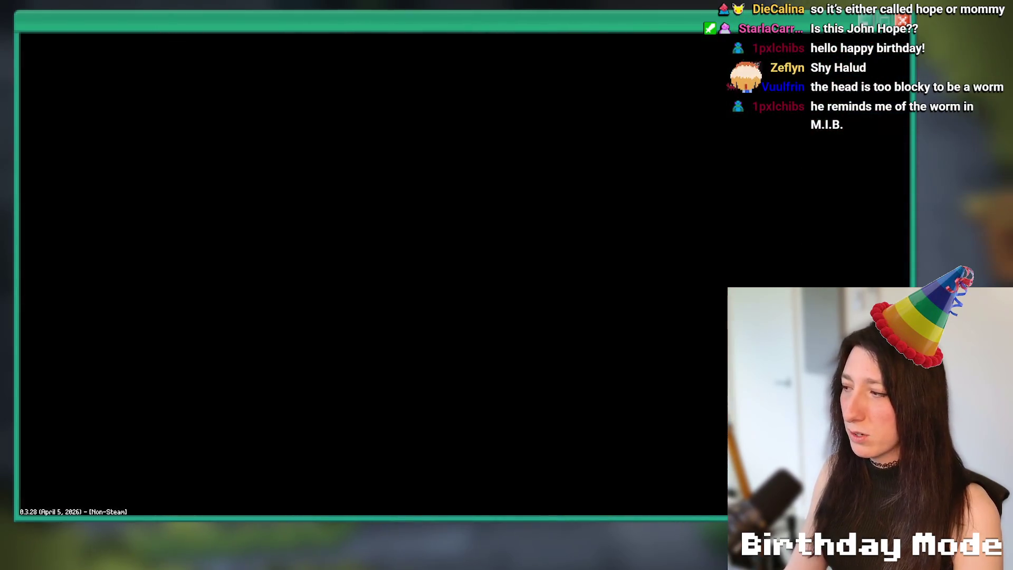
# Walk down and right through Sand City, briefly switching to GameMaker and back.
pyautogui.press('s')
pyautogui.press('d')
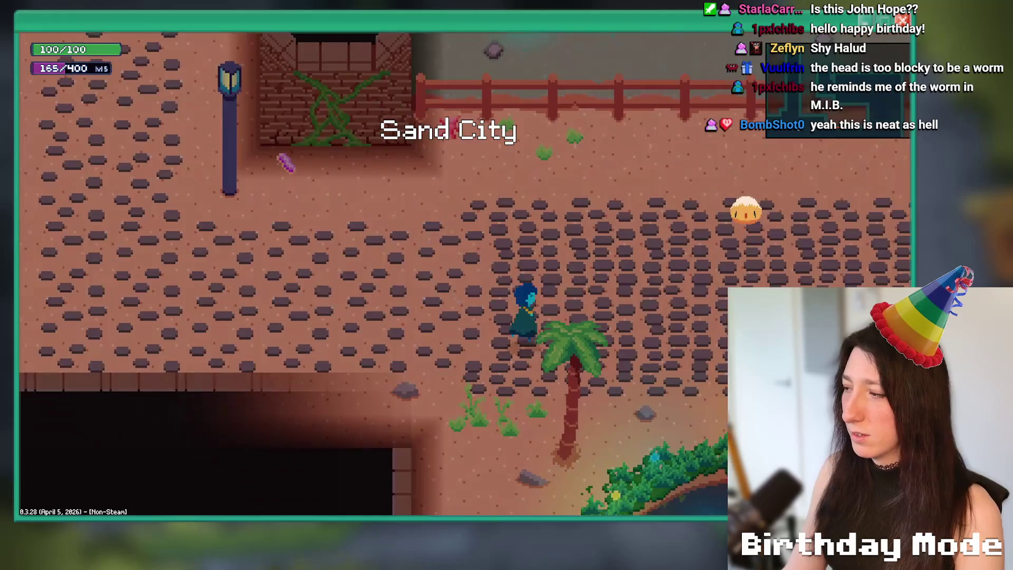
pyautogui.press('s')
pyautogui.hotkey('alt', 'Tab')
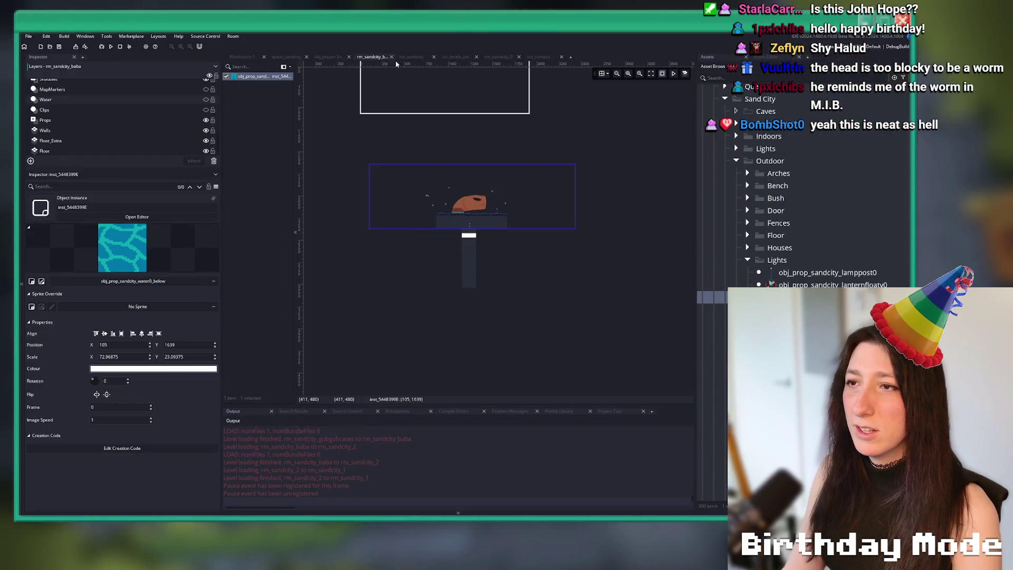
pyautogui.hotkey('alt', 'Tab')
# Walk past the pond and the red and yellow umbrellas onto the cobblestone plaza.
pyautogui.press('a')
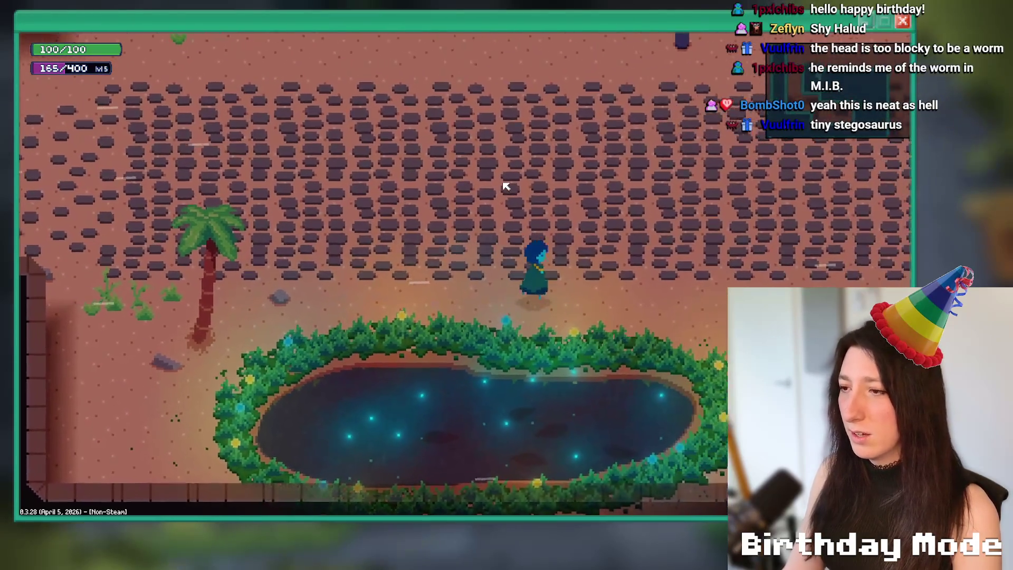
pyautogui.press('d')
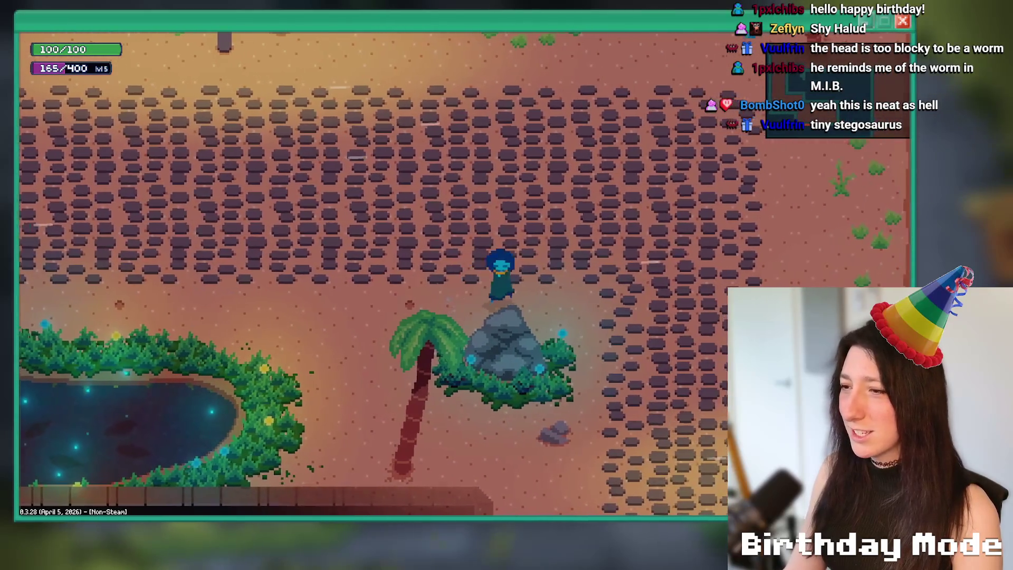
pyautogui.press('s')
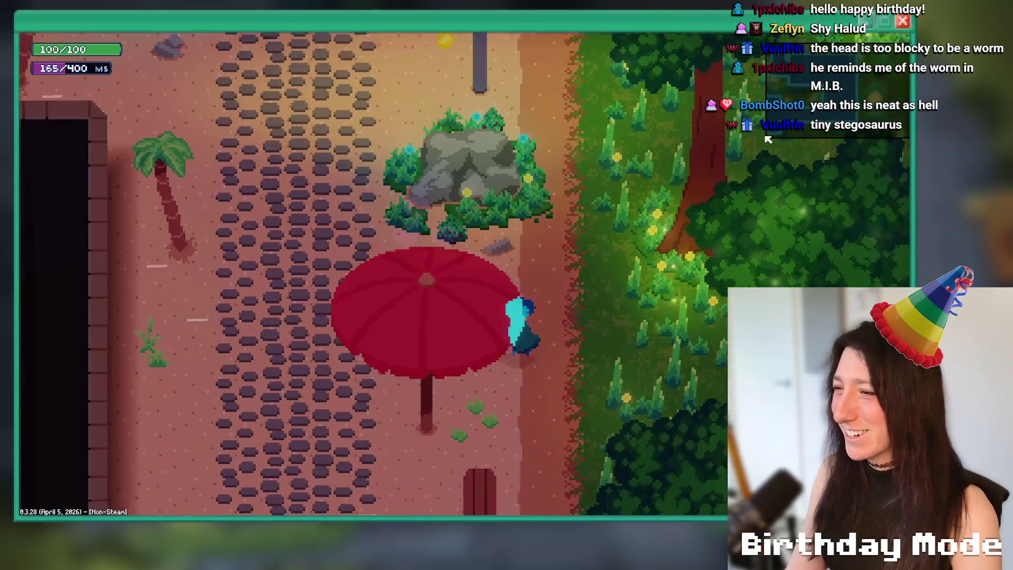
pyautogui.press('d')
pyautogui.press('s')
pyautogui.press('a')
pyautogui.press('s')
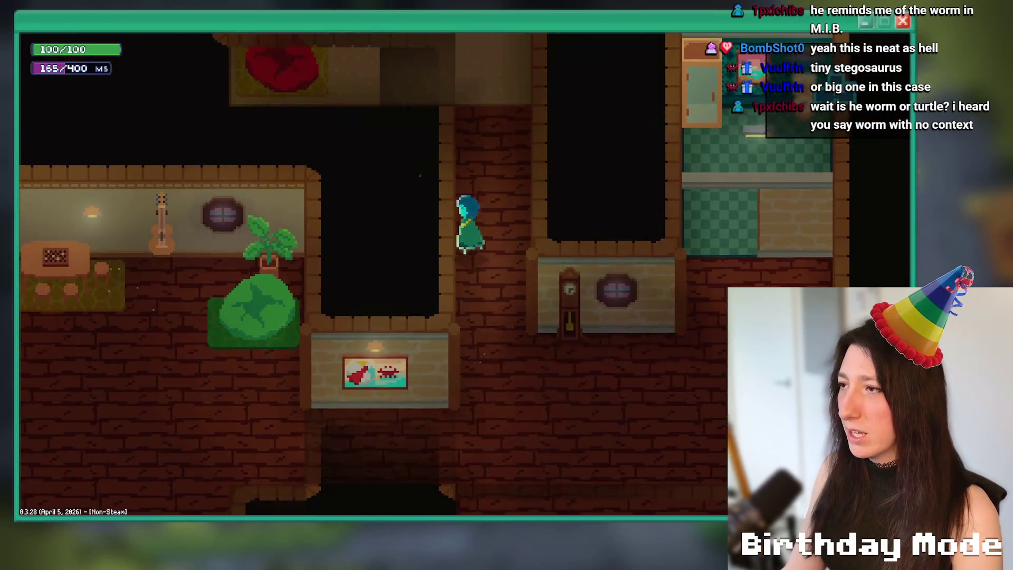
# Walk into the bedroom and back down to the exit, then open the debug console.
pyautogui.press('w')
pyautogui.press('s')
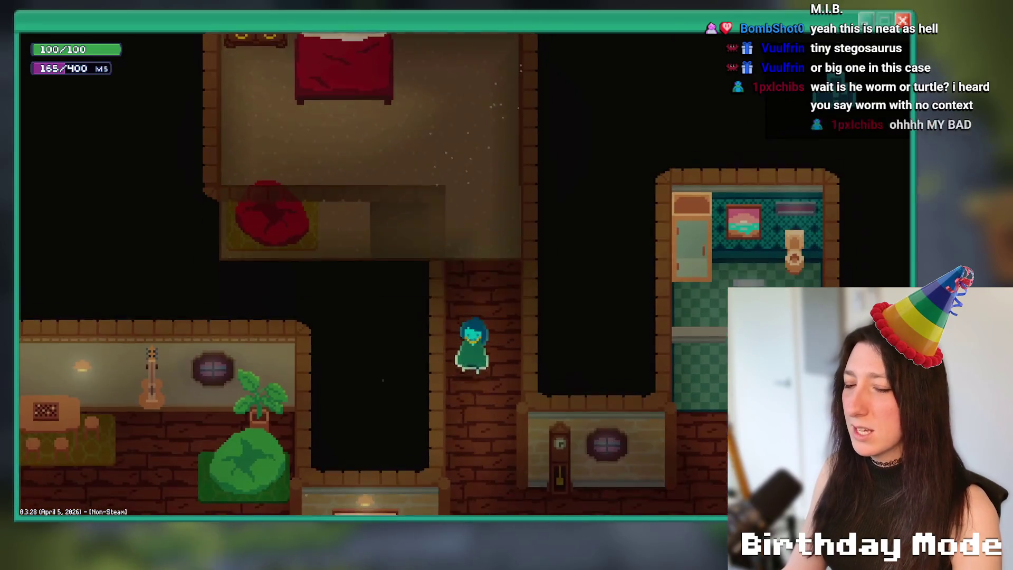
pyautogui.press('s')
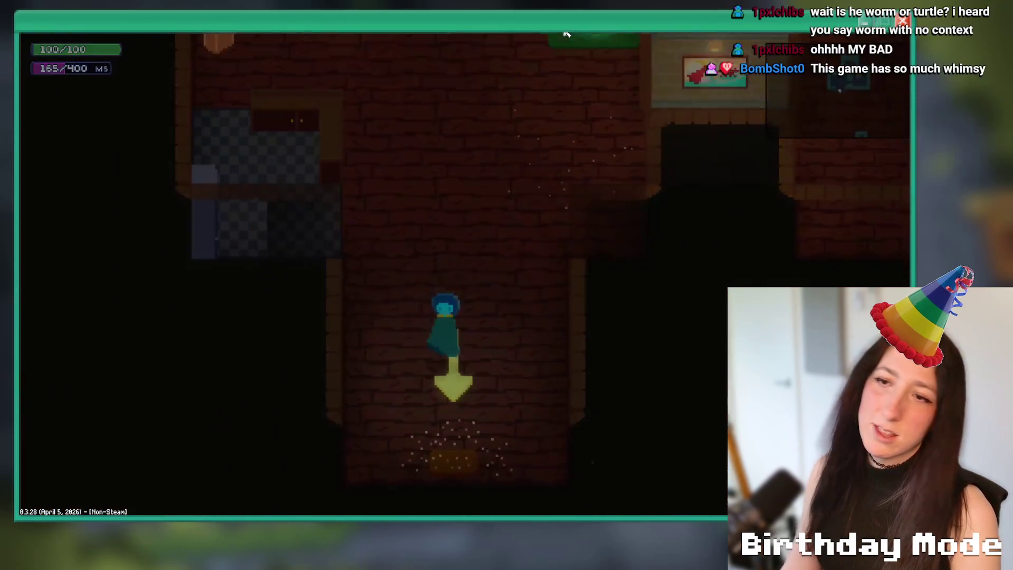
pyautogui.press('`')
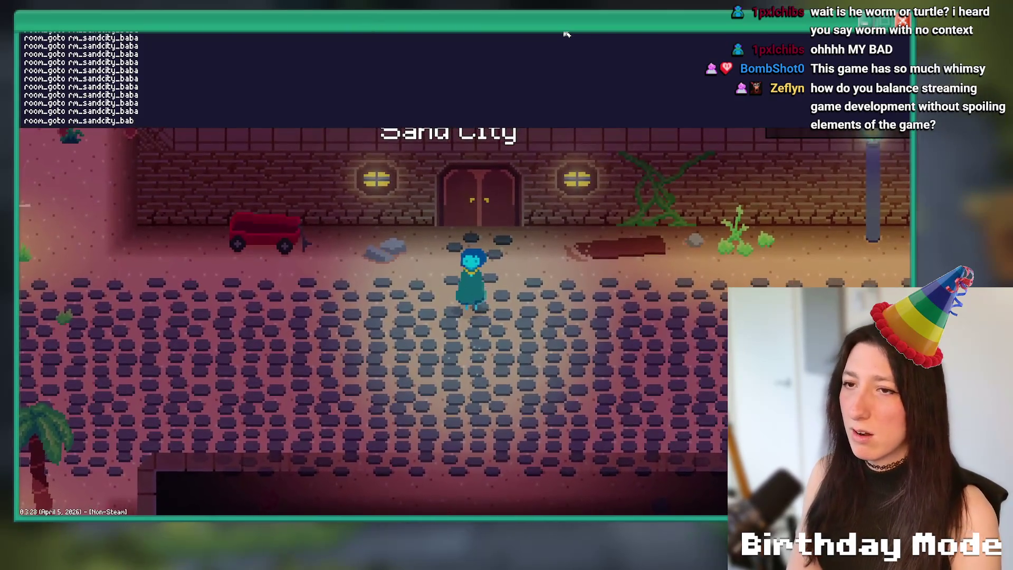
# Run room_goto rm_intro_0_4 in the debug console to jump to the intro room.
pyautogui.press('Tab')
pyautogui.press('Escape')
pyautogui.press('`')
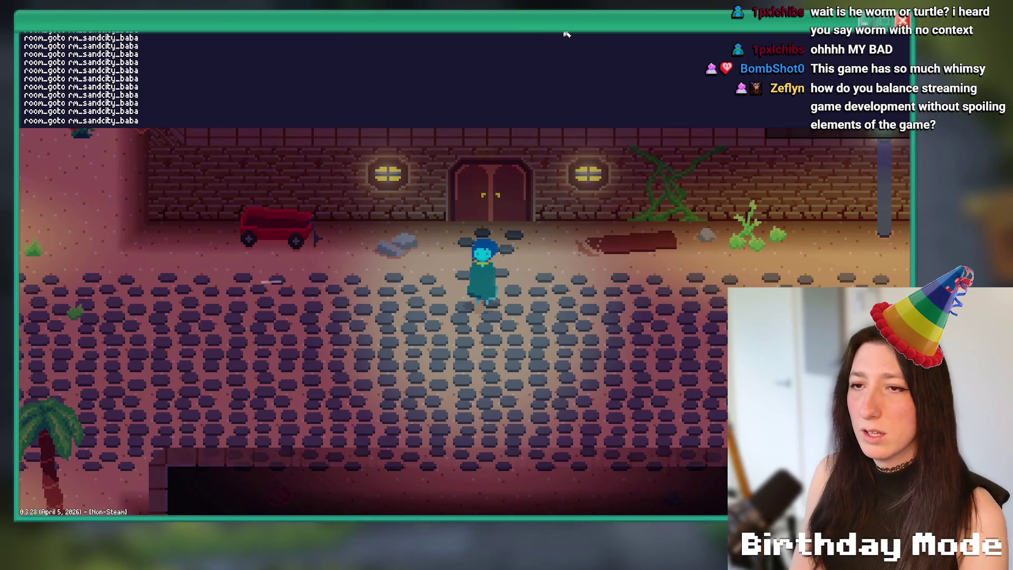
pyautogui.press('BackSpace')
pyautogui.write('intro_0_4')
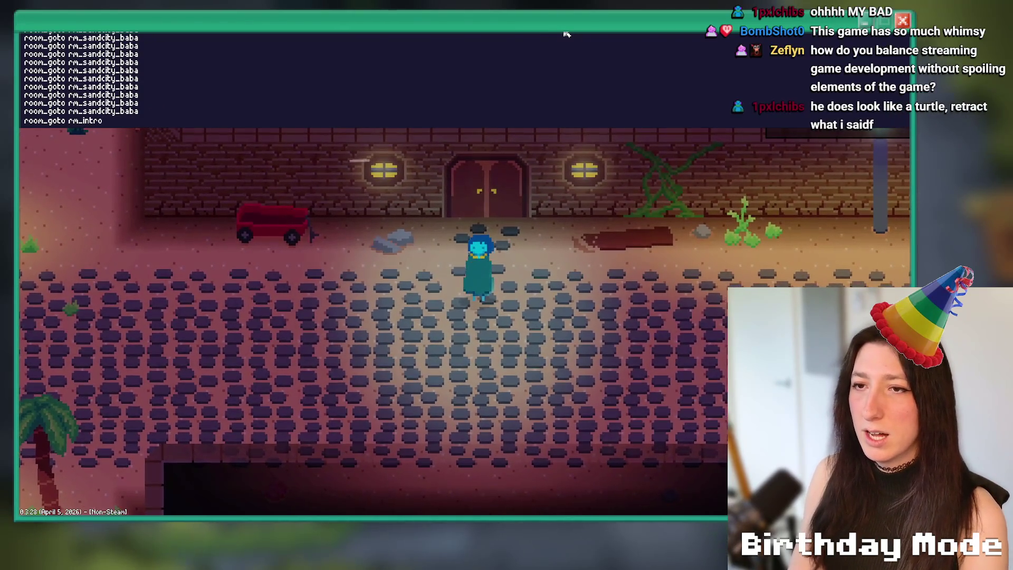
pyautogui.press('Return')
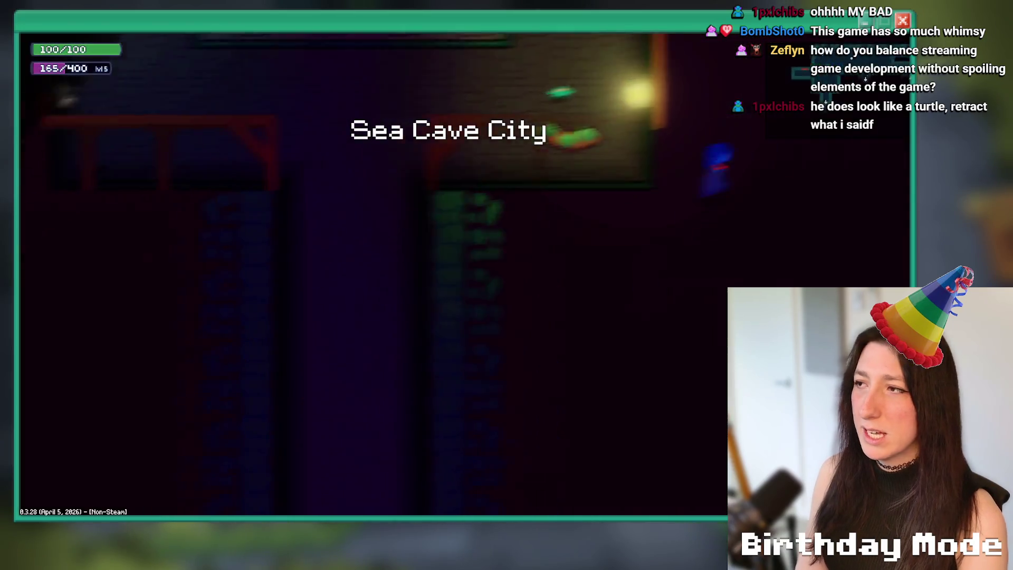
# Walk past the pink NPC into the bench room and then the green-lit room.
pyautogui.press('a')
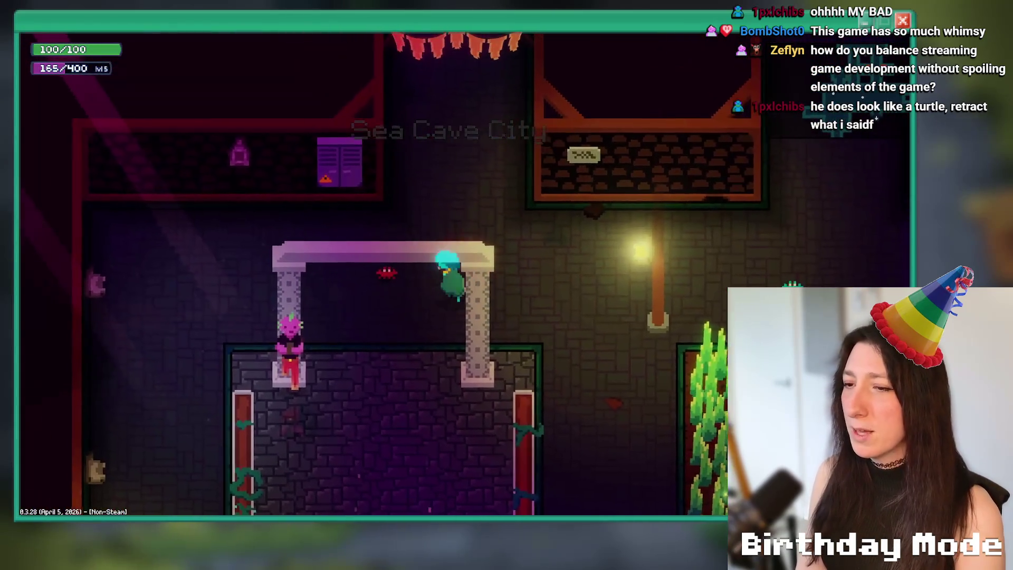
pyautogui.press('e')
pyautogui.press('d')
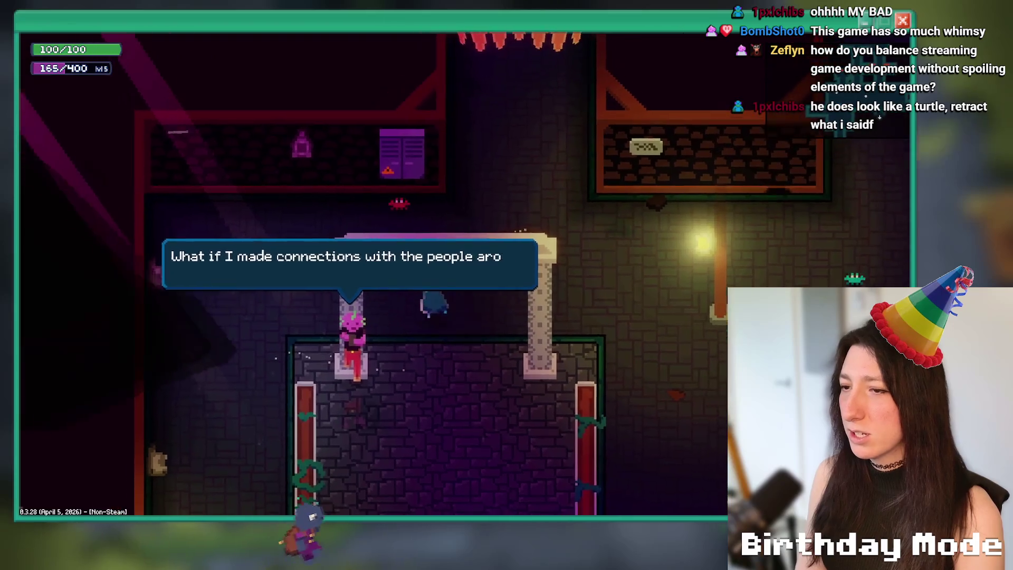
pyautogui.press('d')
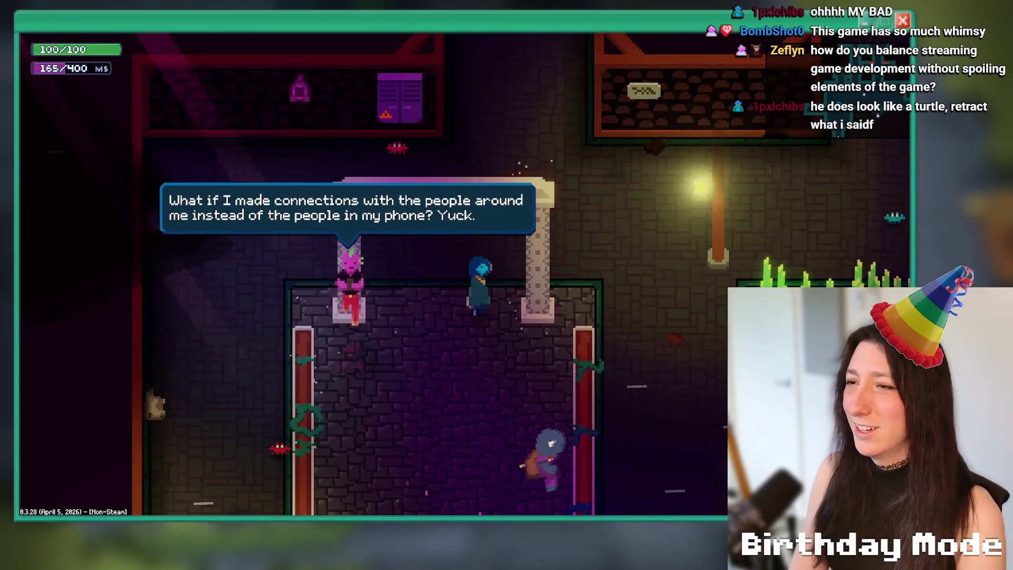
pyautogui.press('w')
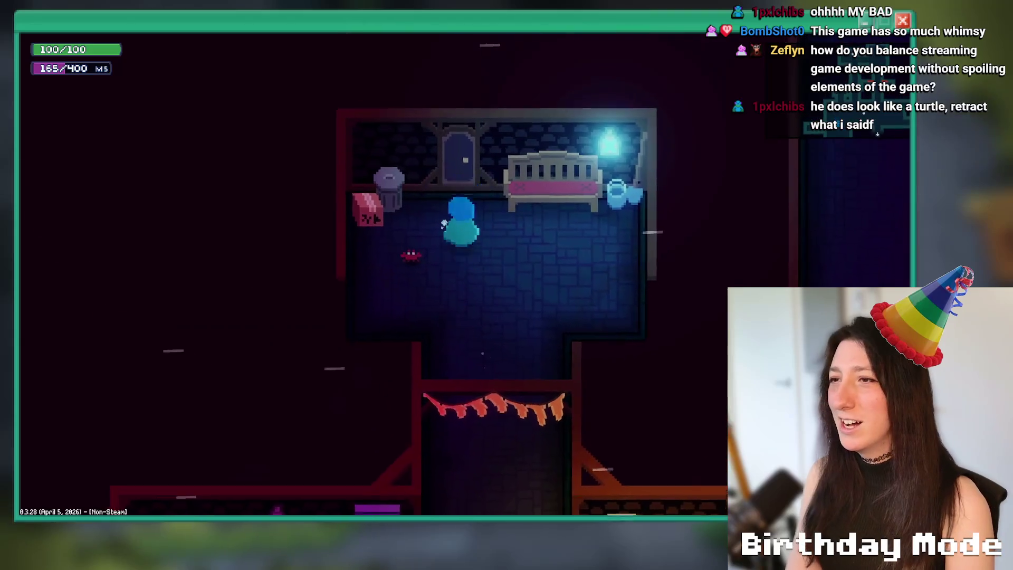
pyautogui.press('s')
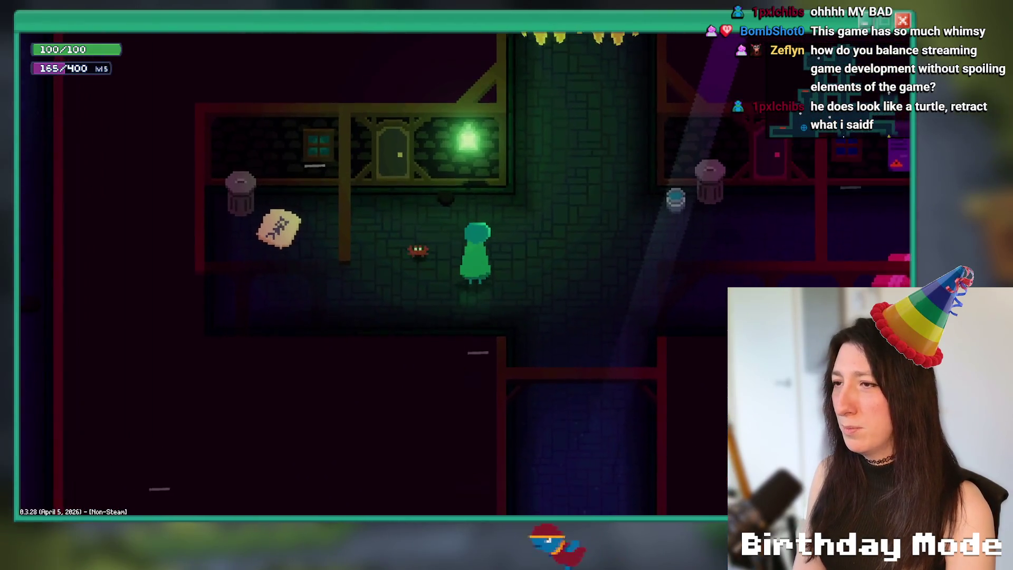
# Enter Shashashana's House, visit the bedroom, and exit through the south doorway.
pyautogui.press('w')
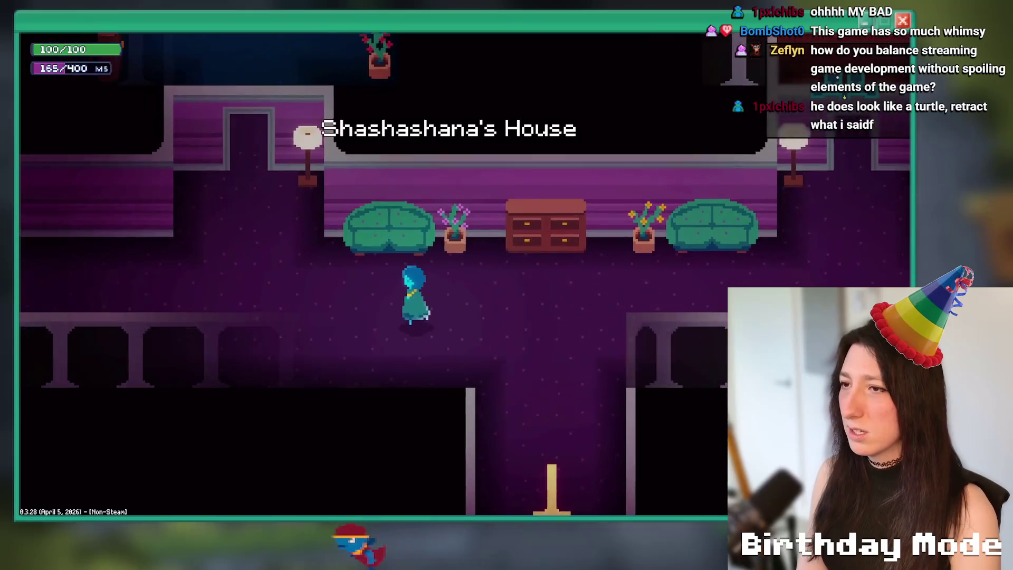
pyautogui.press('w')
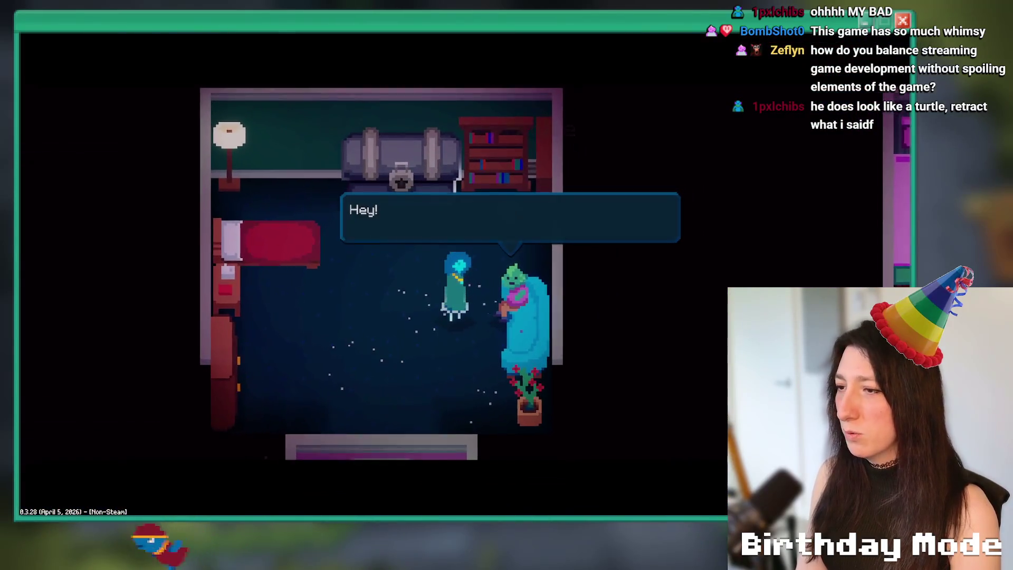
pyautogui.press('s')
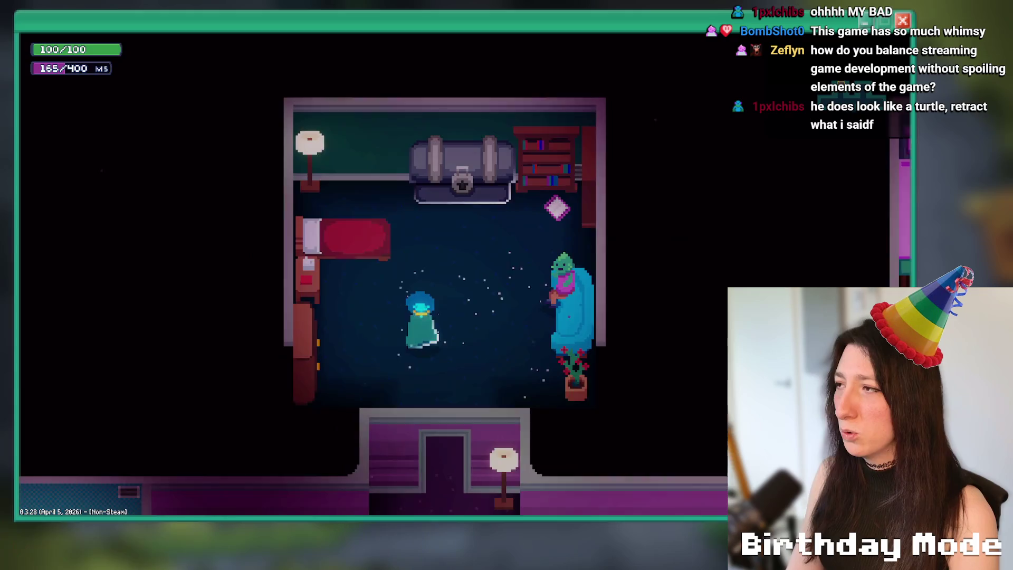
pyautogui.press('s')
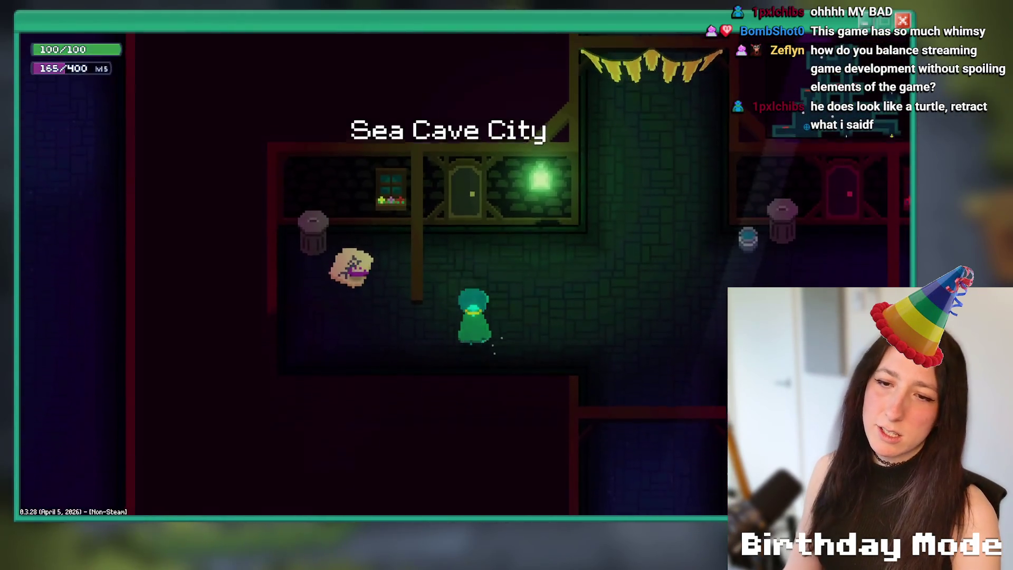
# Walk out into Sea Cave City, through the grassy room, and toward the arch.
pyautogui.press('d')
pyautogui.press('s')
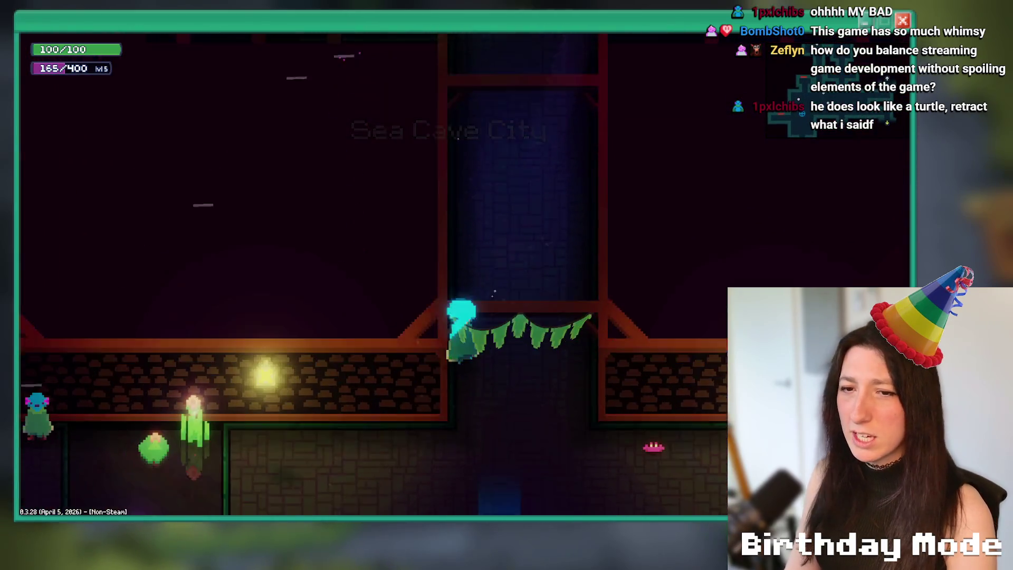
pyautogui.press('a')
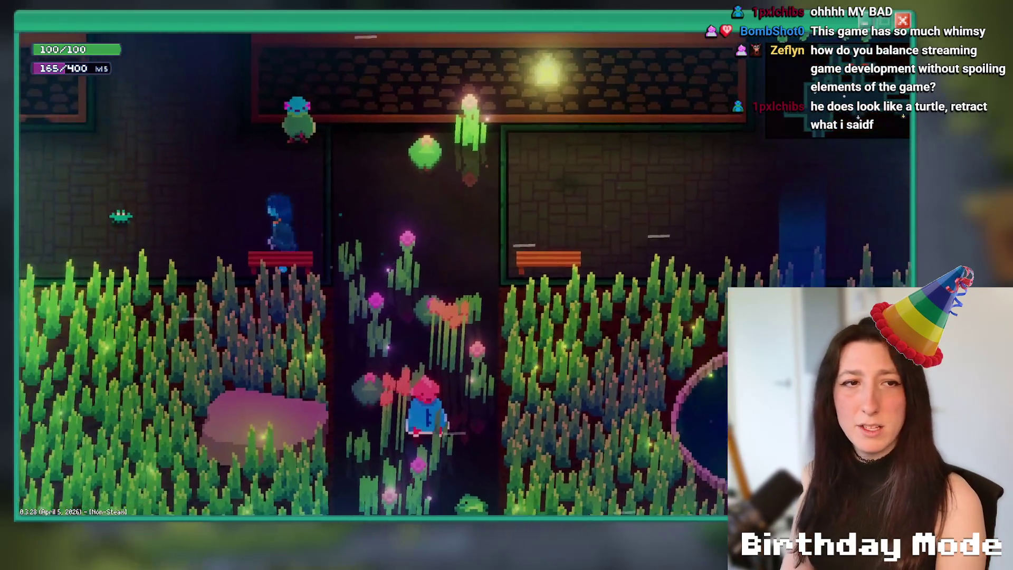
pyautogui.press('w')
pyautogui.press('a')
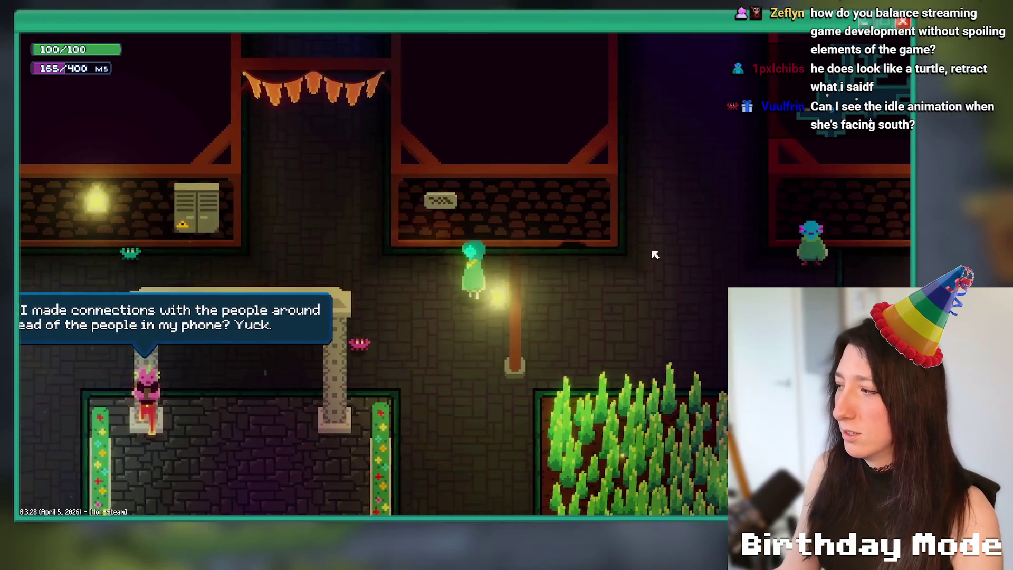
# Walk north into the corridor, turn the character to face south, then north again.
pyautogui.press('s')
pyautogui.press('d')
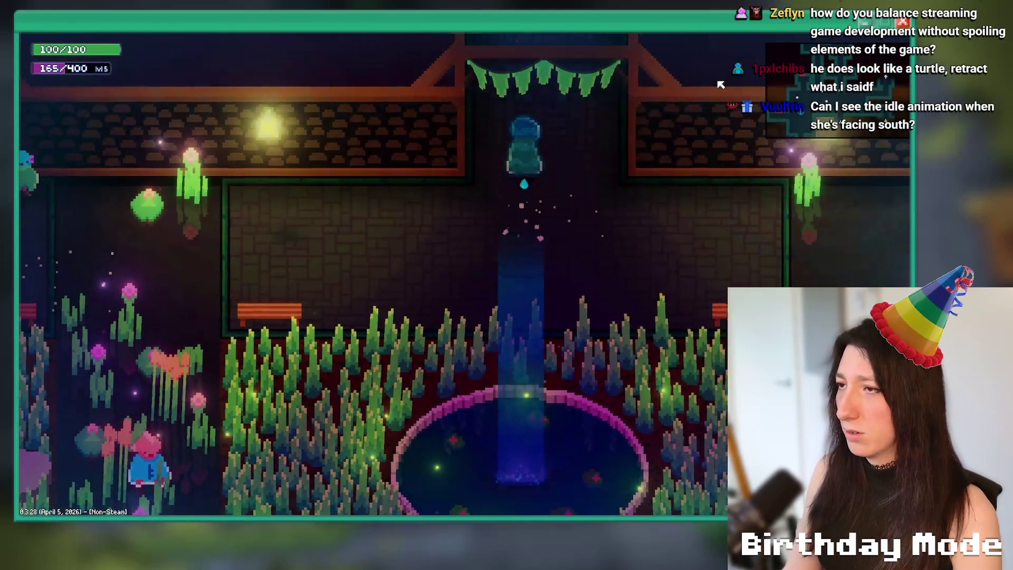
pyautogui.press('w')
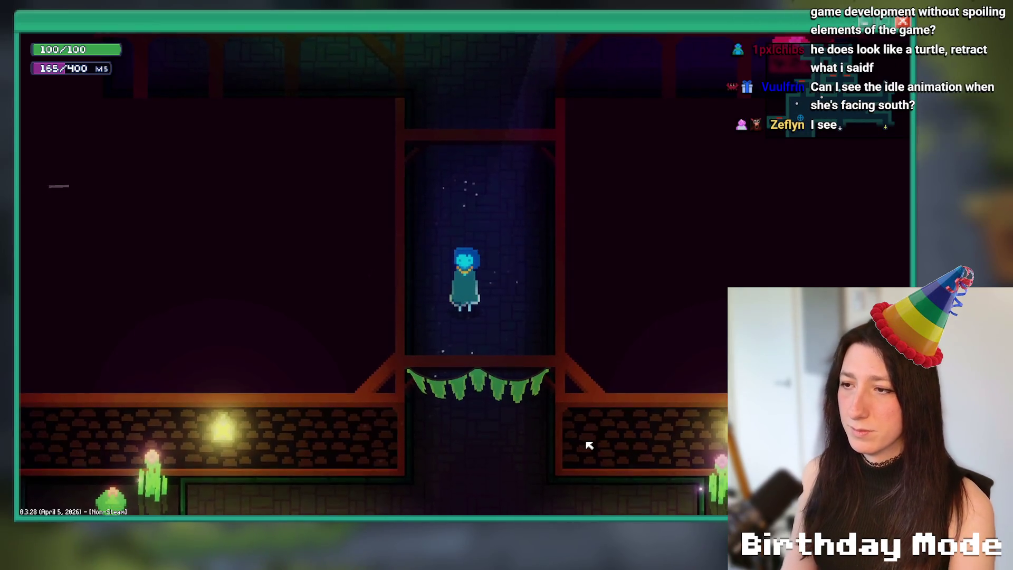
pyautogui.press('s')
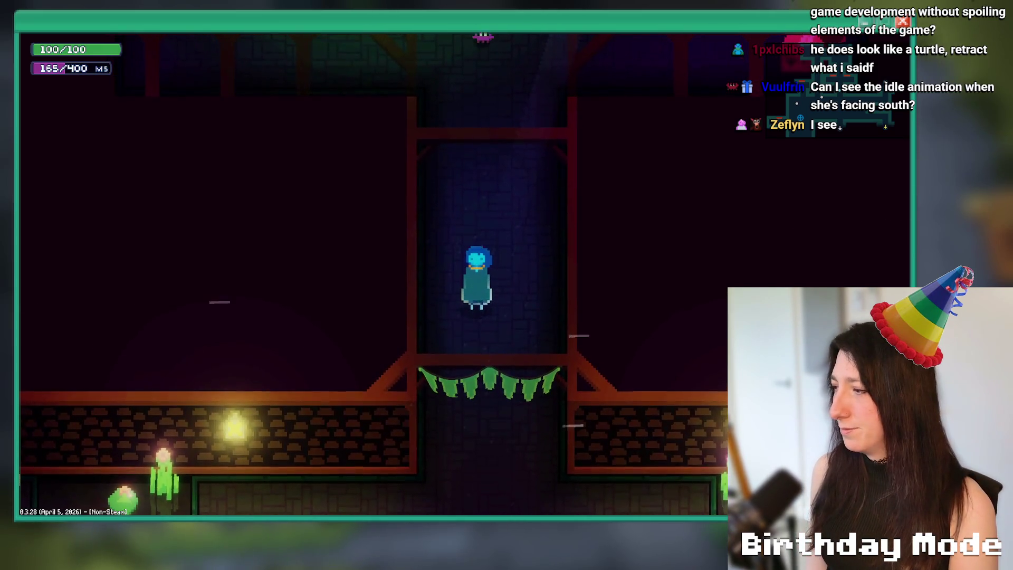
pyautogui.press('w')
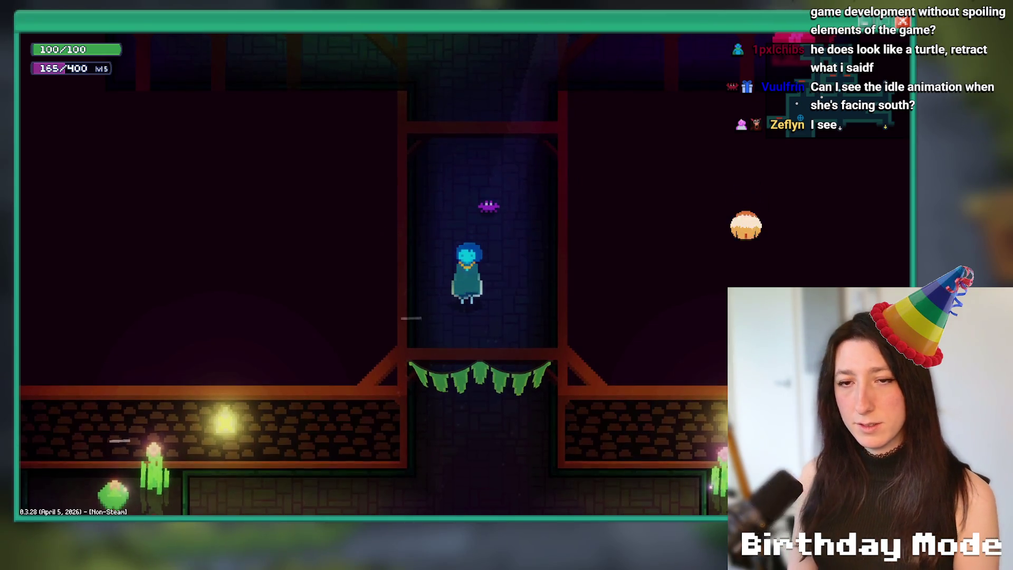
pyautogui.press('w')
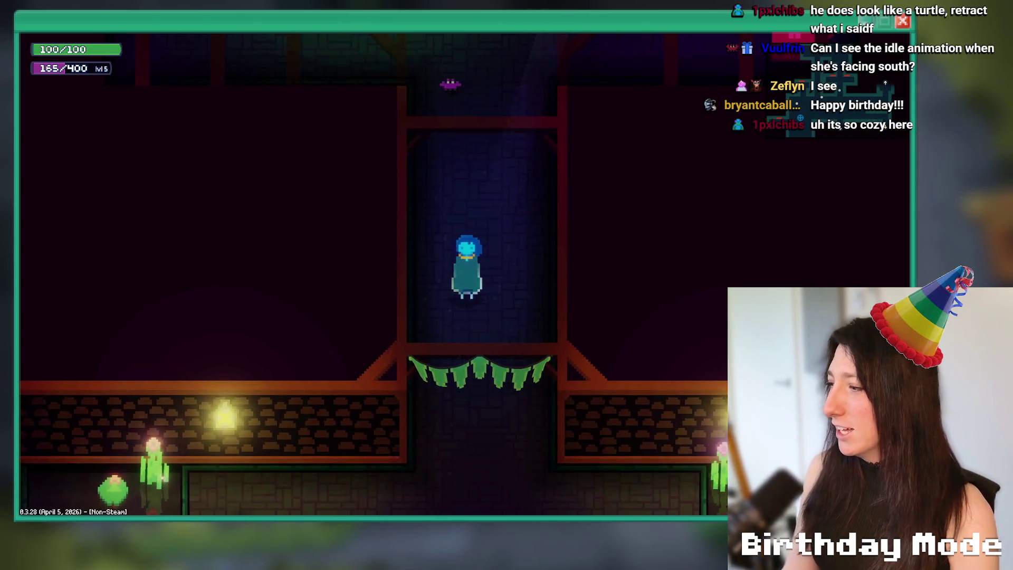
# Walk south into the tall grass, across the blue waypoint circle and back east.
pyautogui.press('s')
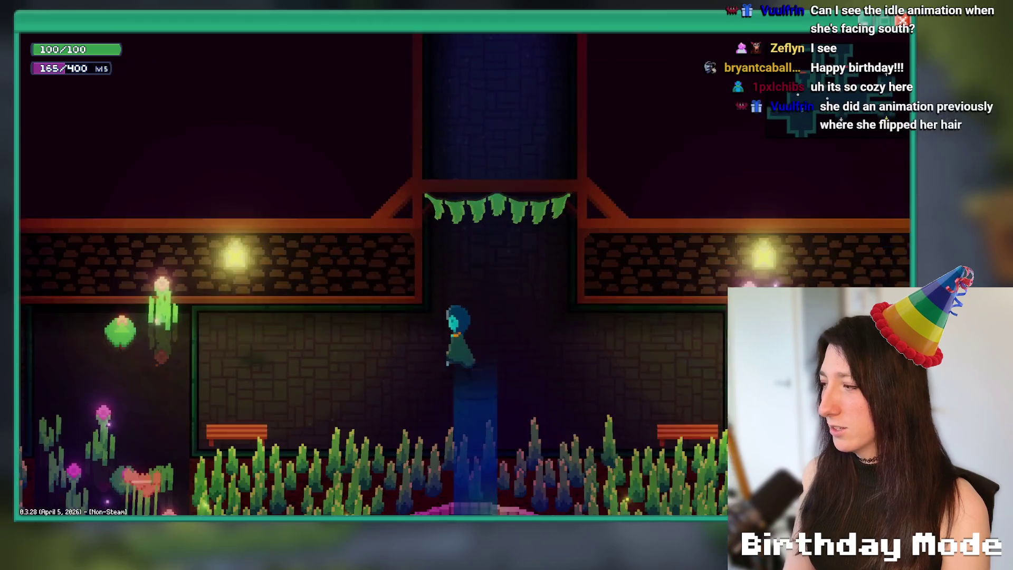
pyautogui.press('a')
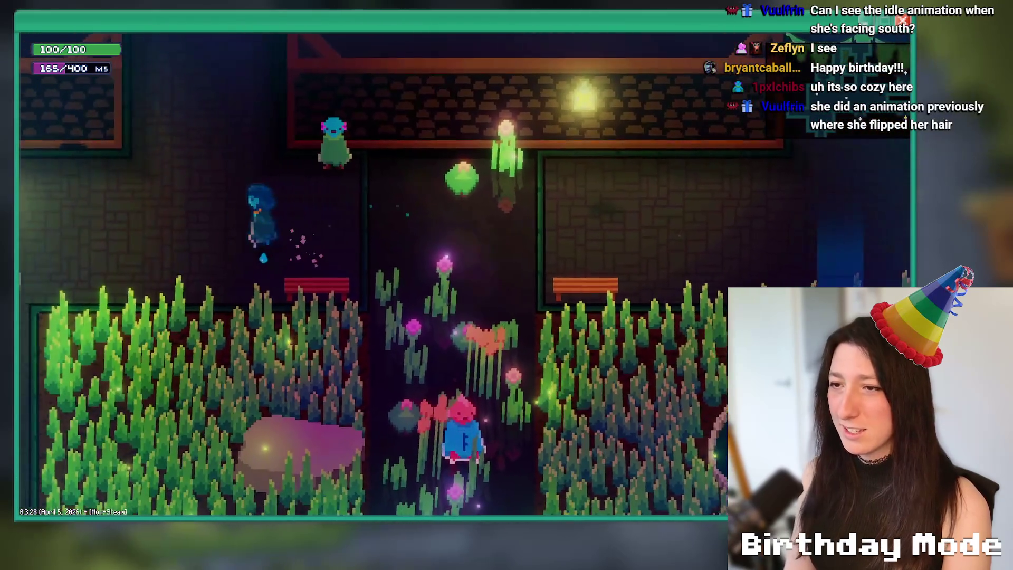
pyautogui.press('s')
pyautogui.press('a')
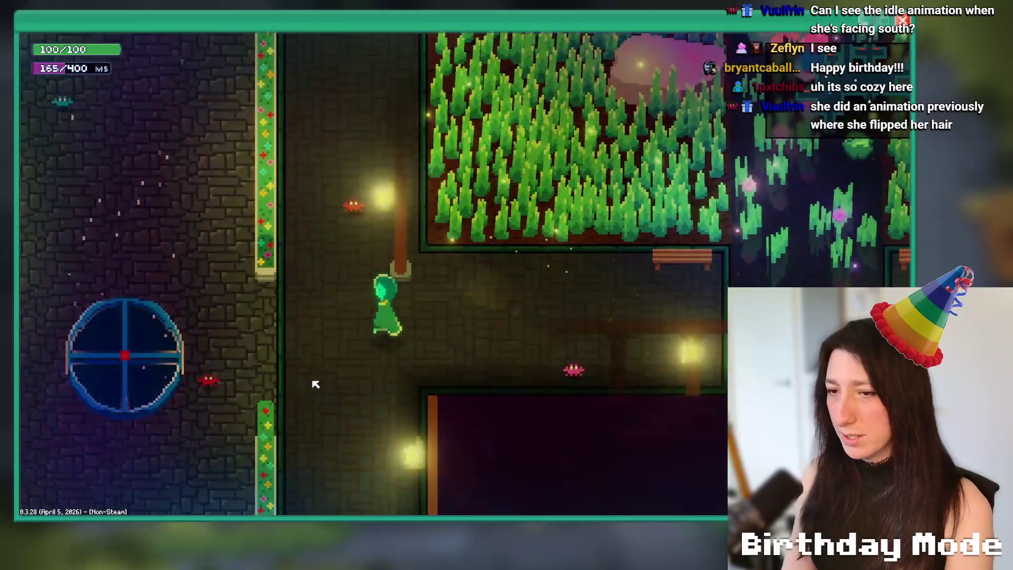
pyautogui.press('a')
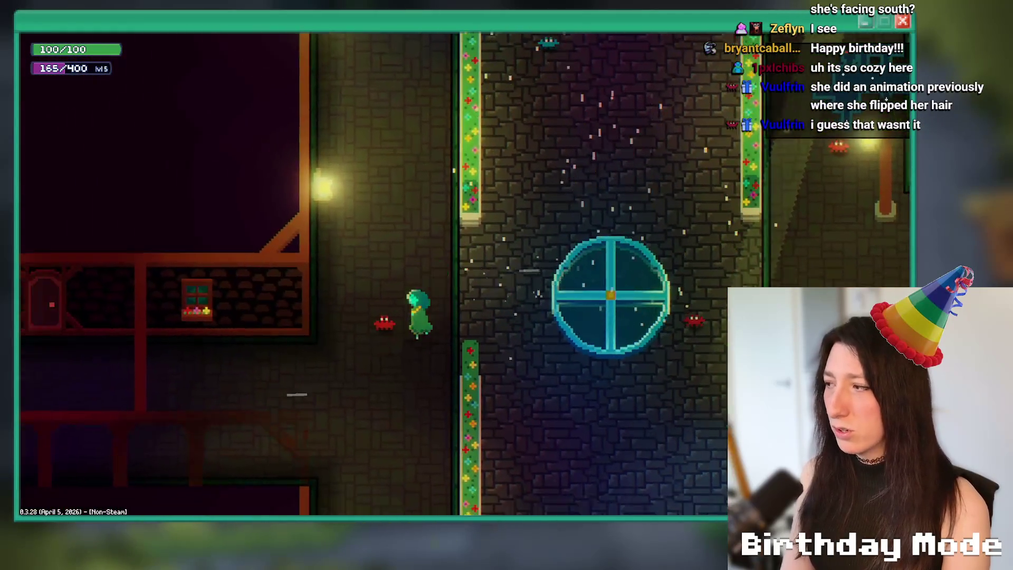
pyautogui.press('a')
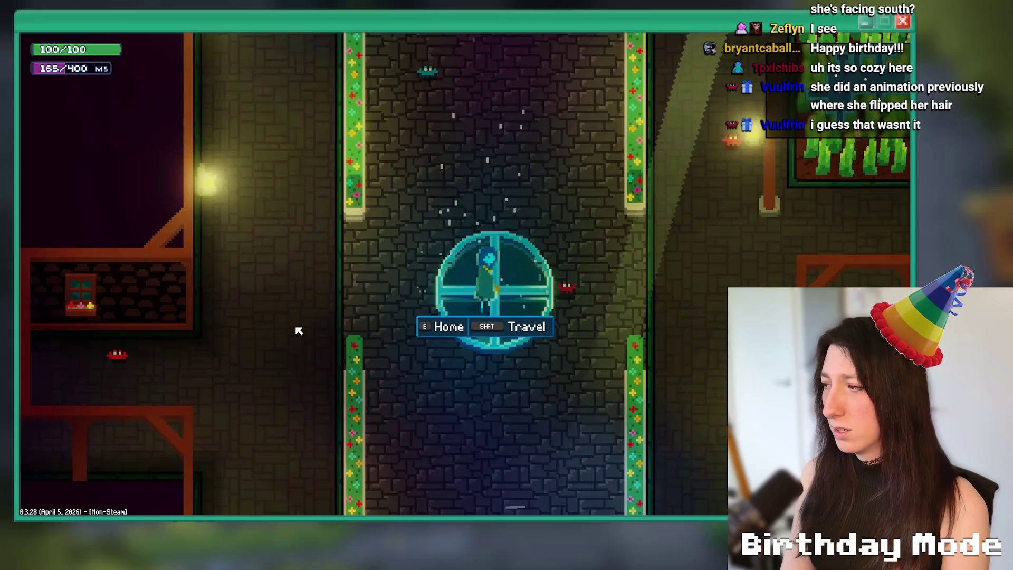
pyautogui.press('d')
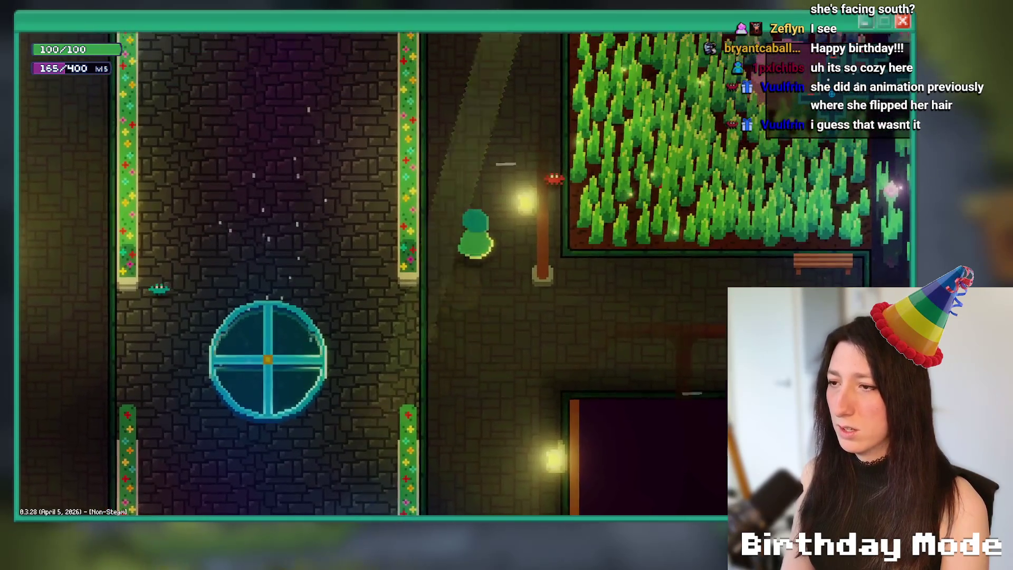
# Walk west along the corridor into the pillar room and back out across the teleport pad.
pyautogui.press('s')
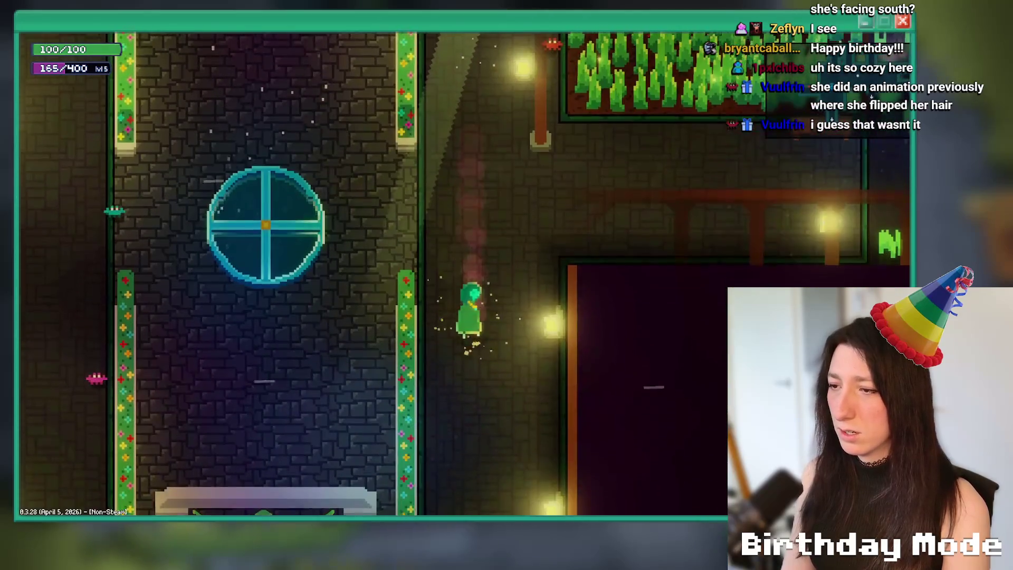
pyautogui.press('a')
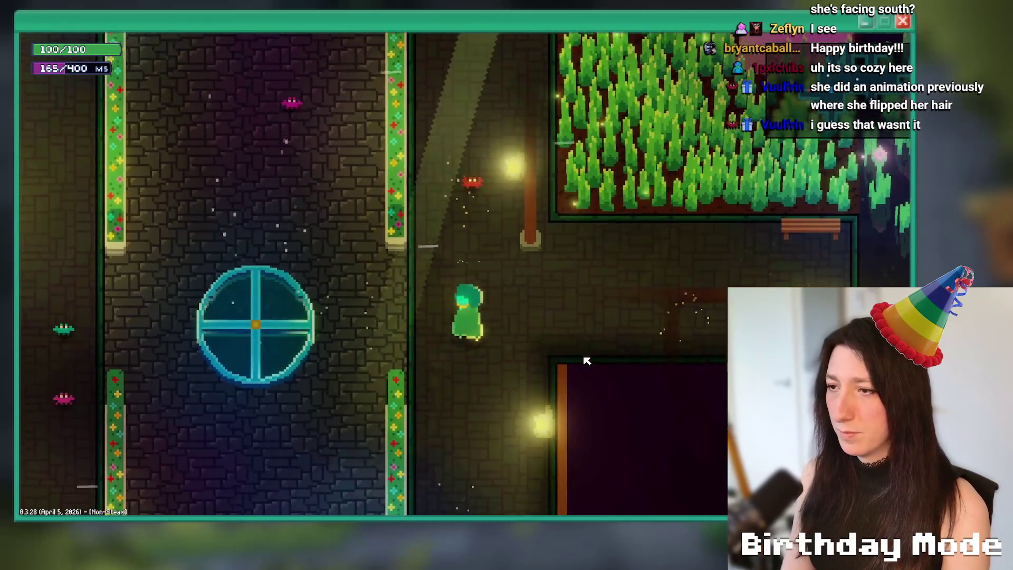
pyautogui.press('w')
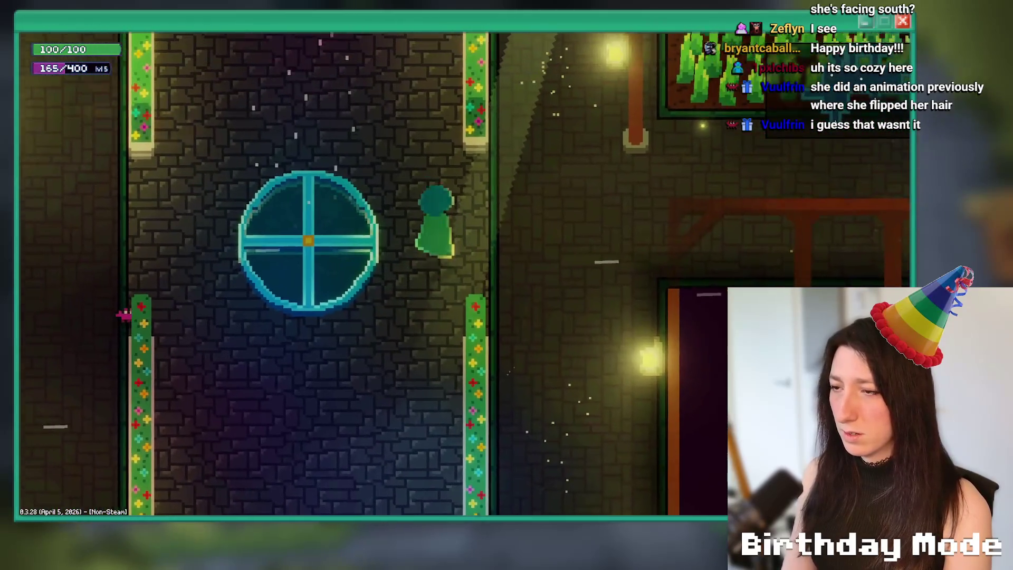
pyautogui.press('s')
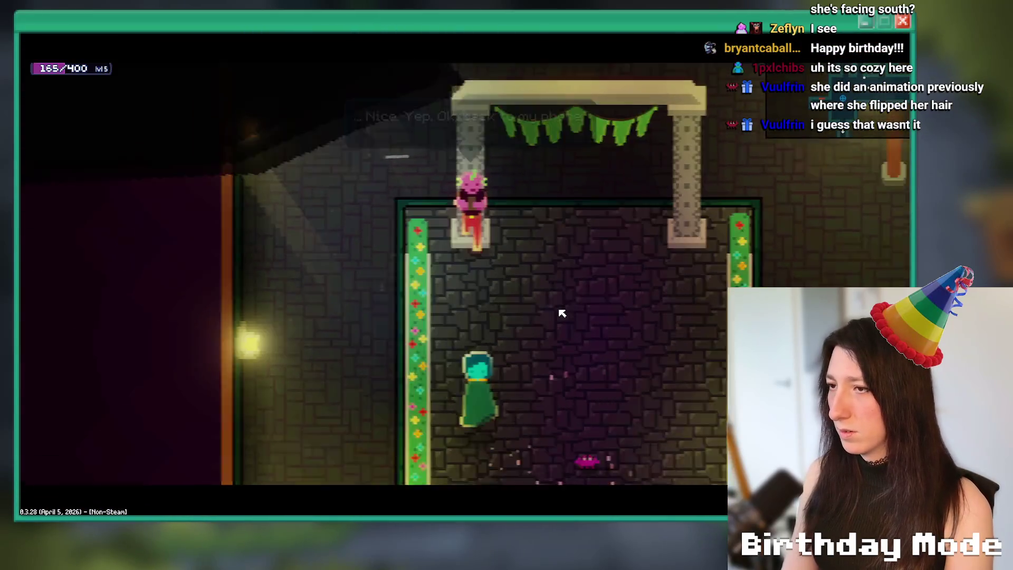
pyautogui.press('w')
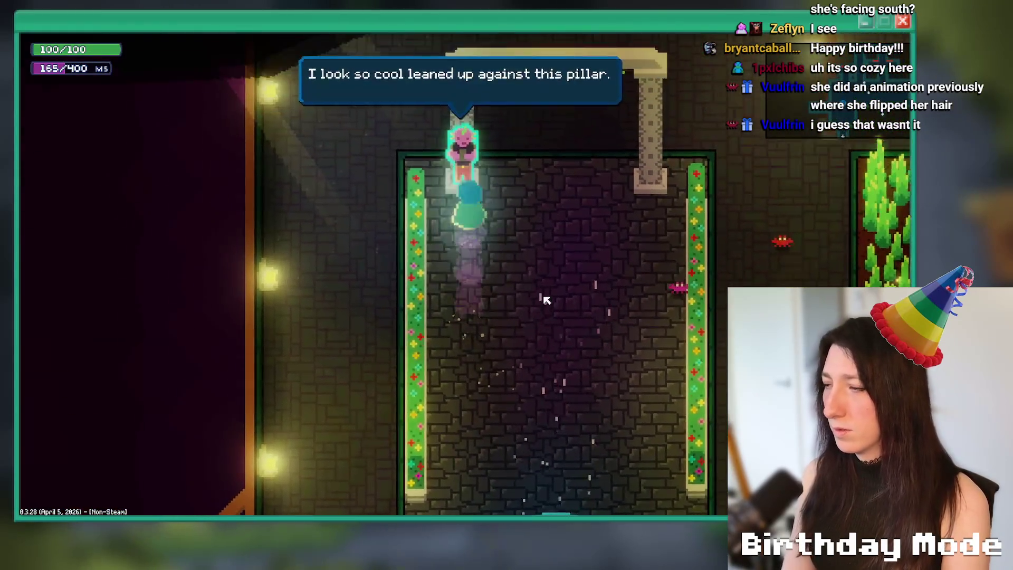
pyautogui.press('s')
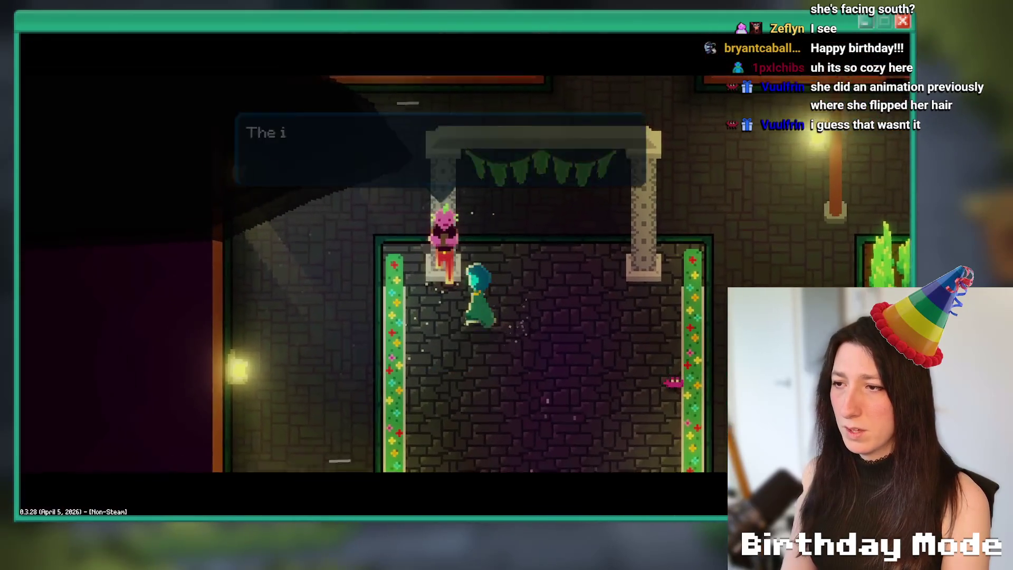
pyautogui.press('a')
pyautogui.press('d')
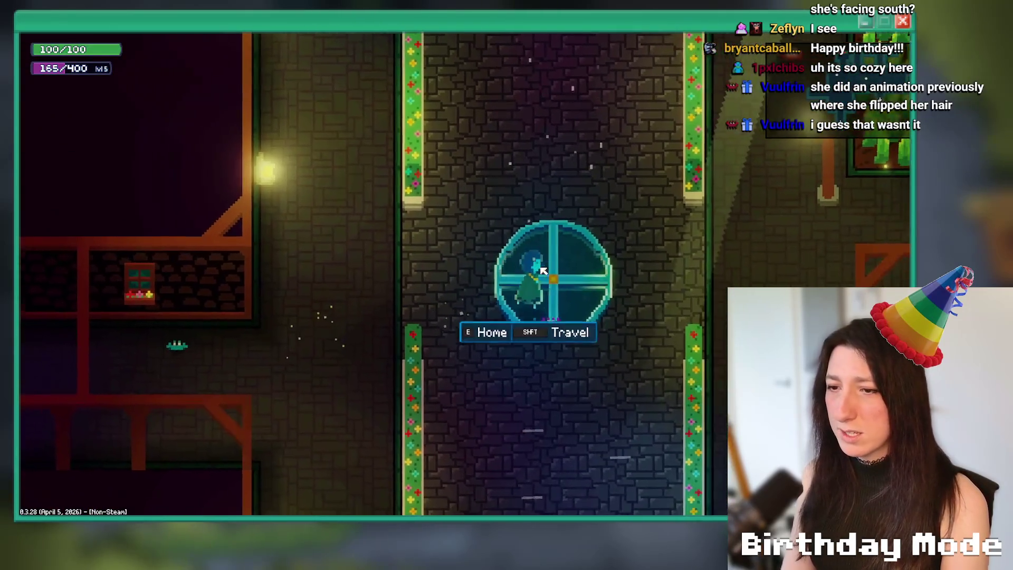
pyautogui.press('w')
pyautogui.press('w')
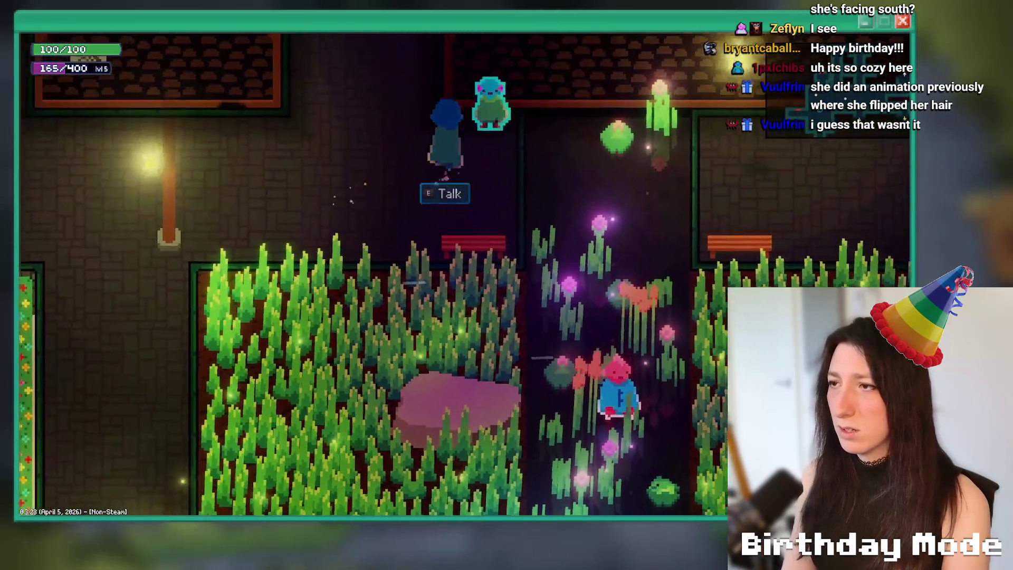
# Talk to the NPC, cross the grass past the pond, and climb the shaft under the green bunting.
pyautogui.press('e')
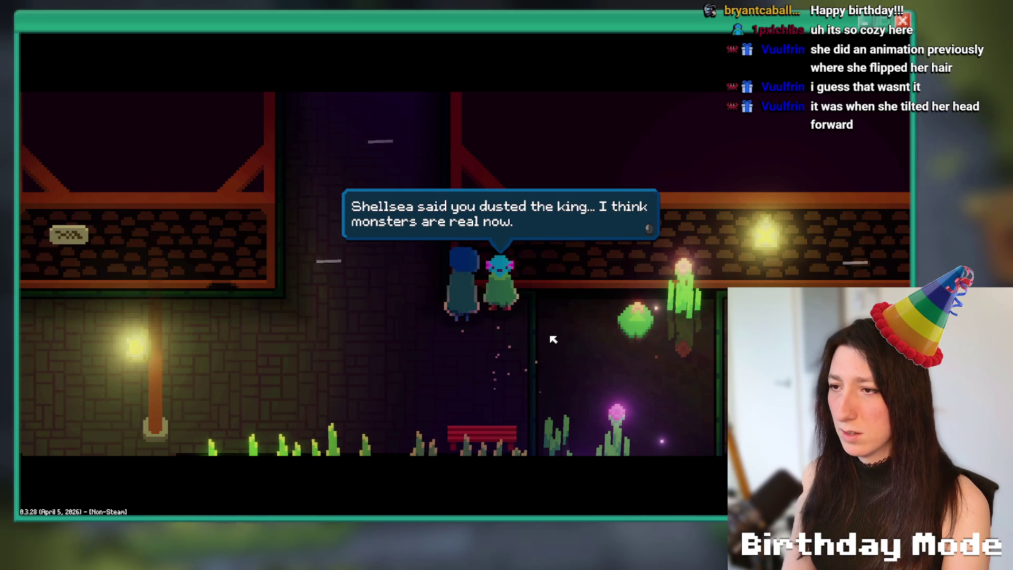
pyautogui.press('Return')
pyautogui.press('s')
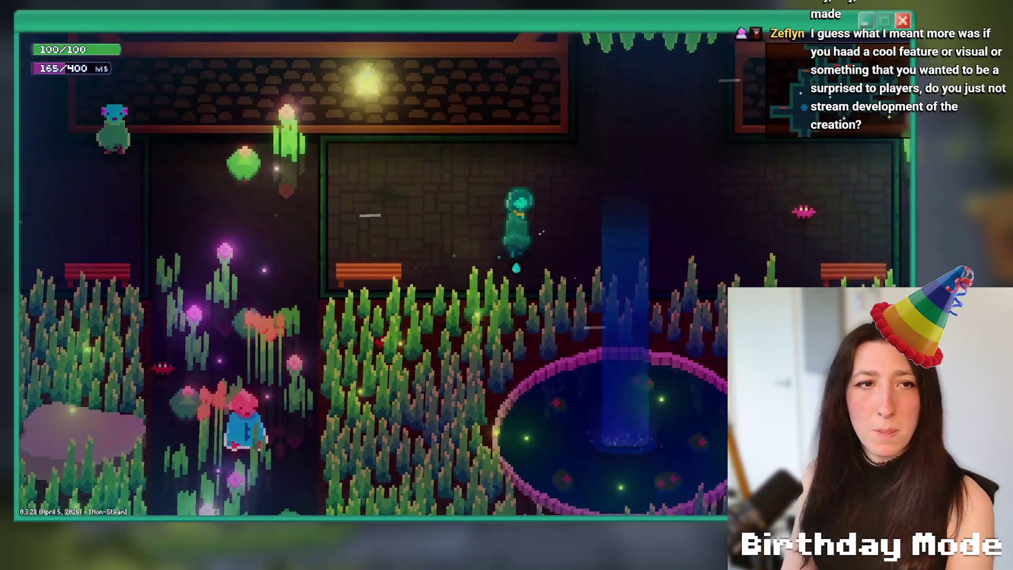
pyautogui.press('d')
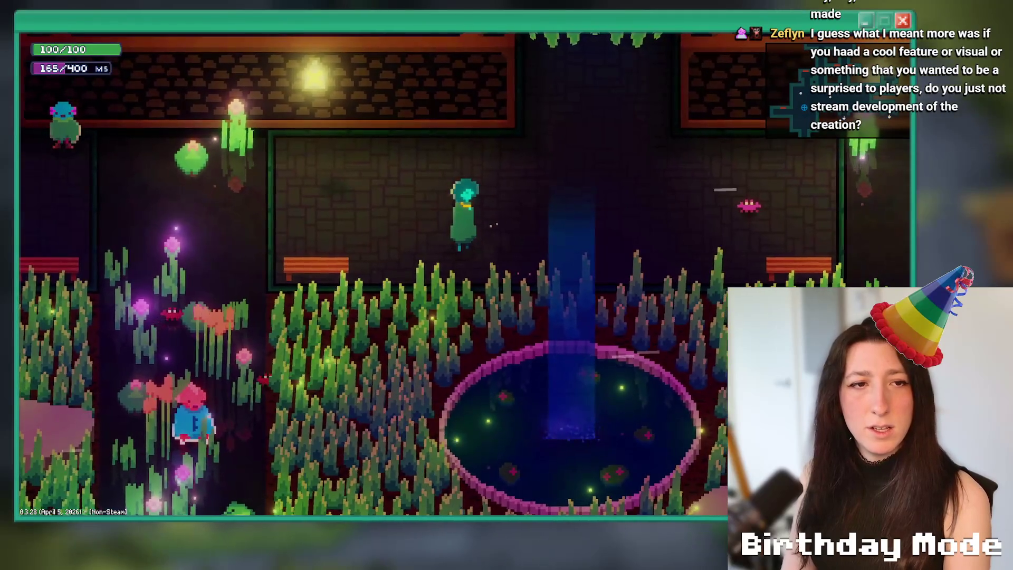
pyautogui.press('a')
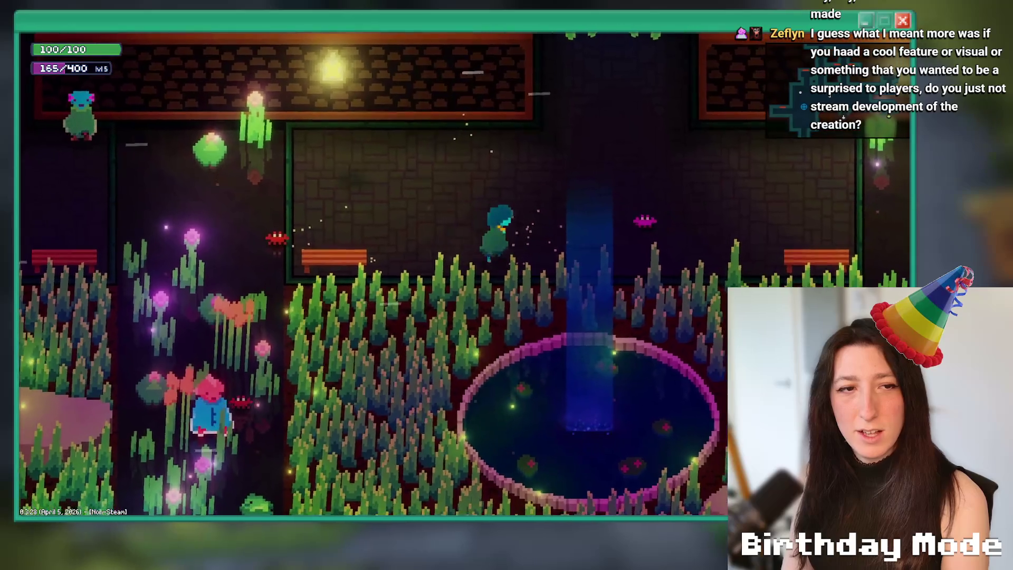
pyautogui.press('d')
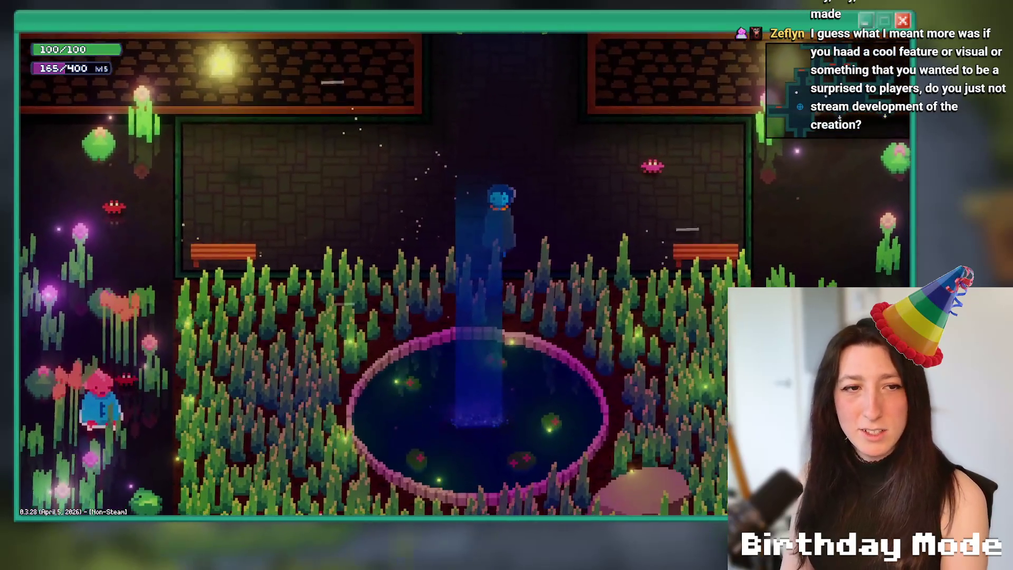
pyautogui.press('w')
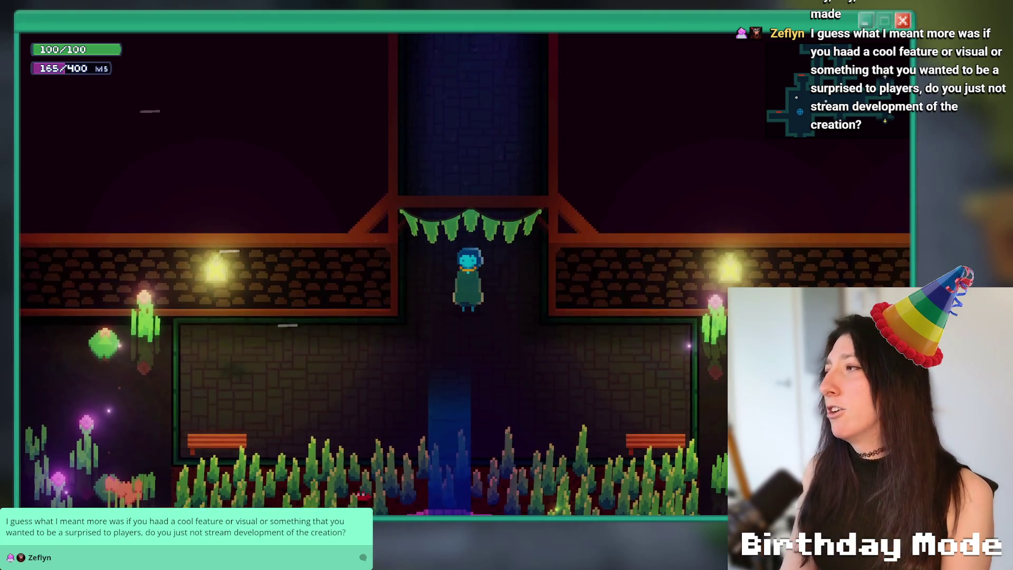
pyautogui.press('space')
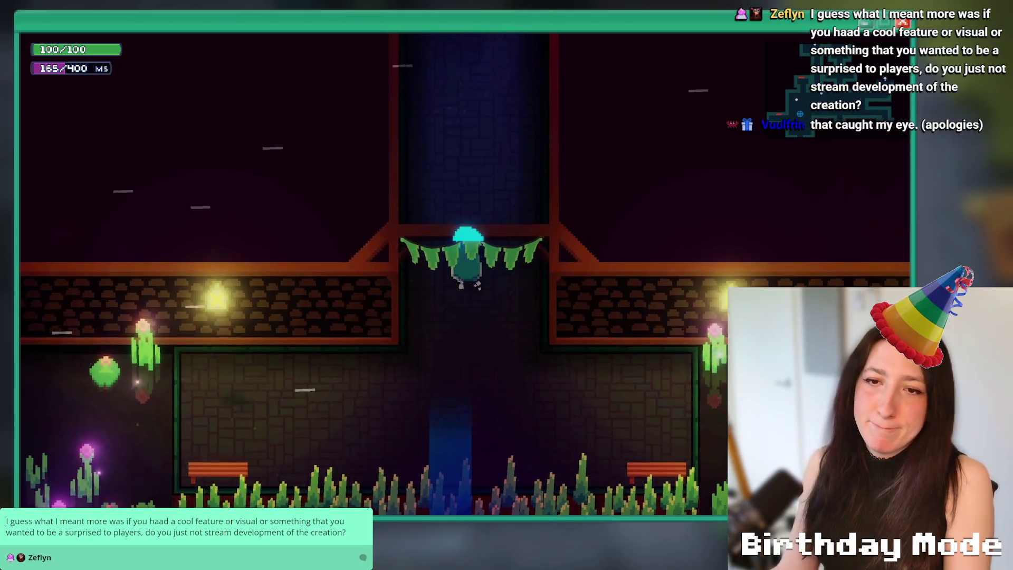
# Dash left above the shaft, read the cat drawing, then enter the door on the right.
pyautogui.press('a')
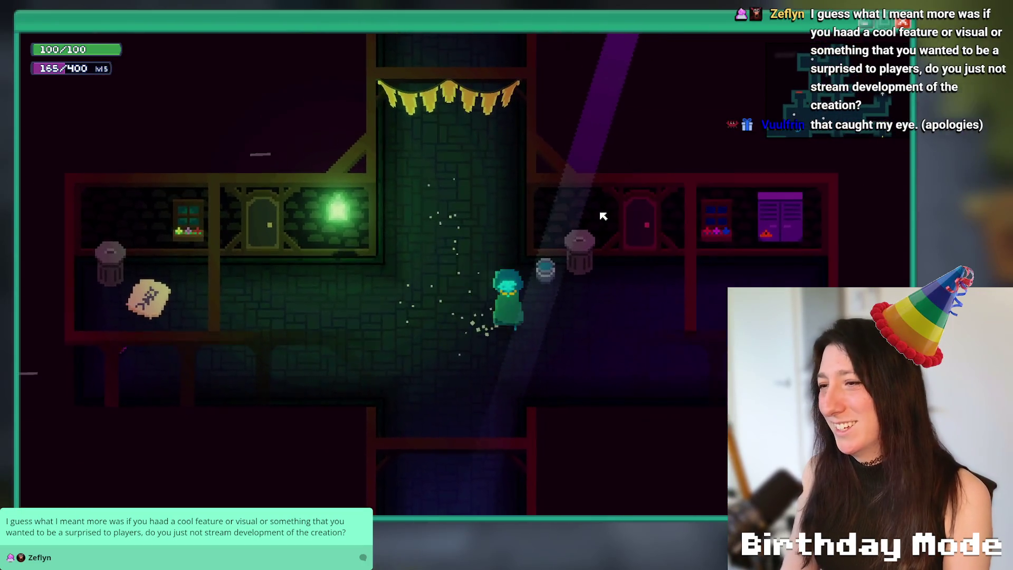
pyautogui.press('e')
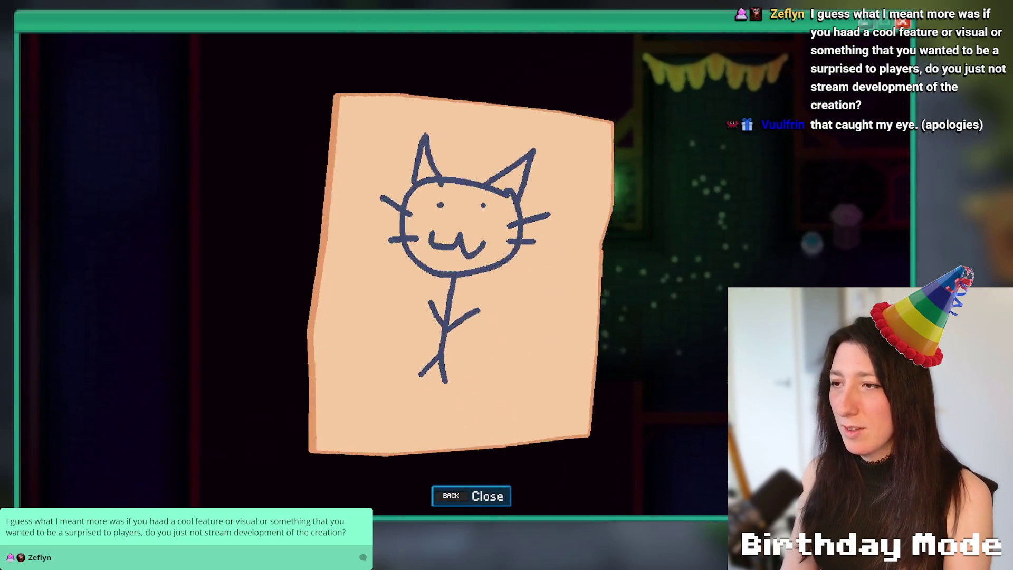
pyautogui.press('Escape')
pyautogui.press('d')
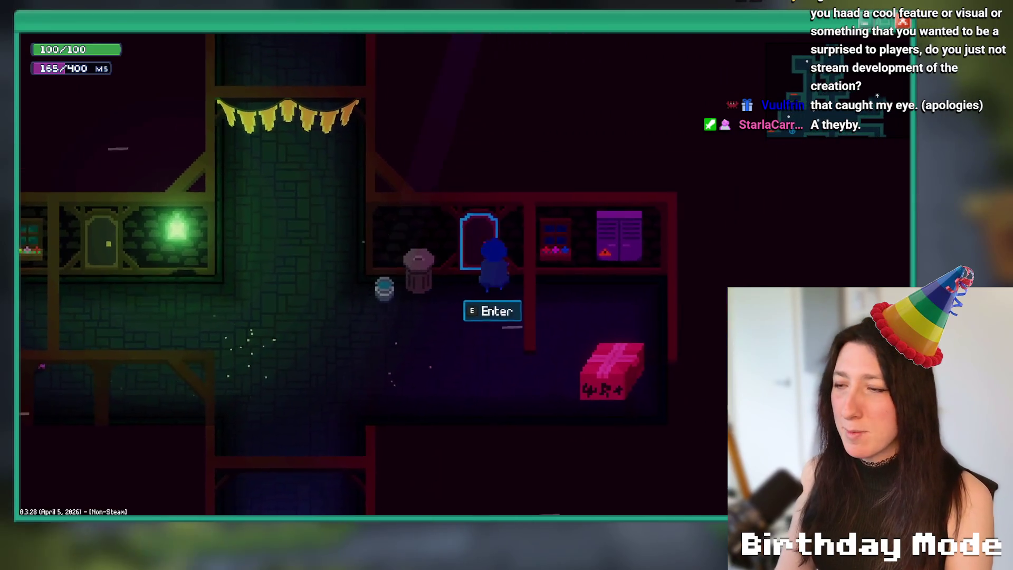
pyautogui.press('e')
# Talk to the bedroom NPC about the carpet, then leave the house for Sea Cave City.
pyautogui.press('a')
pyautogui.press('w')
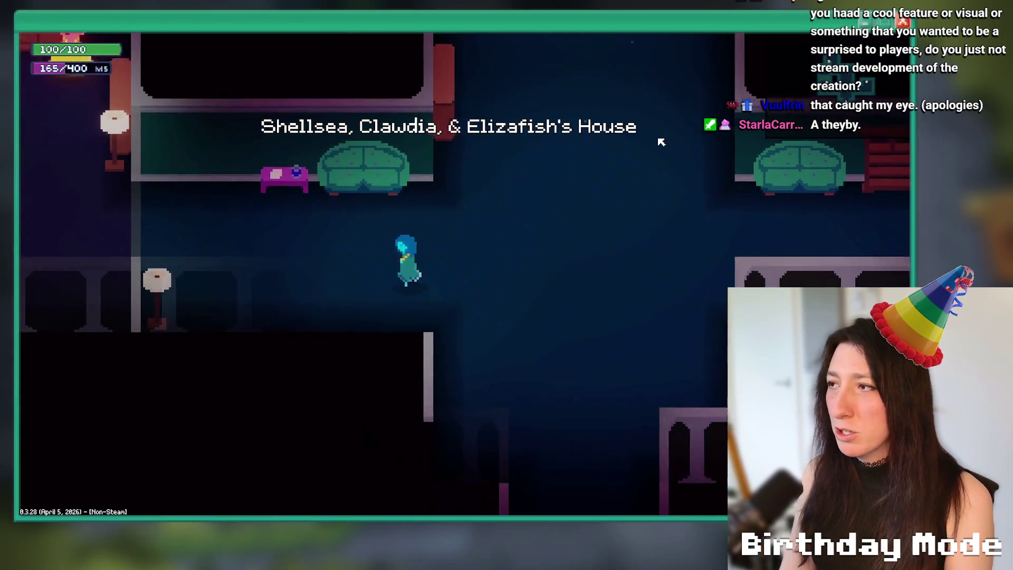
pyautogui.press('w')
pyautogui.press('e')
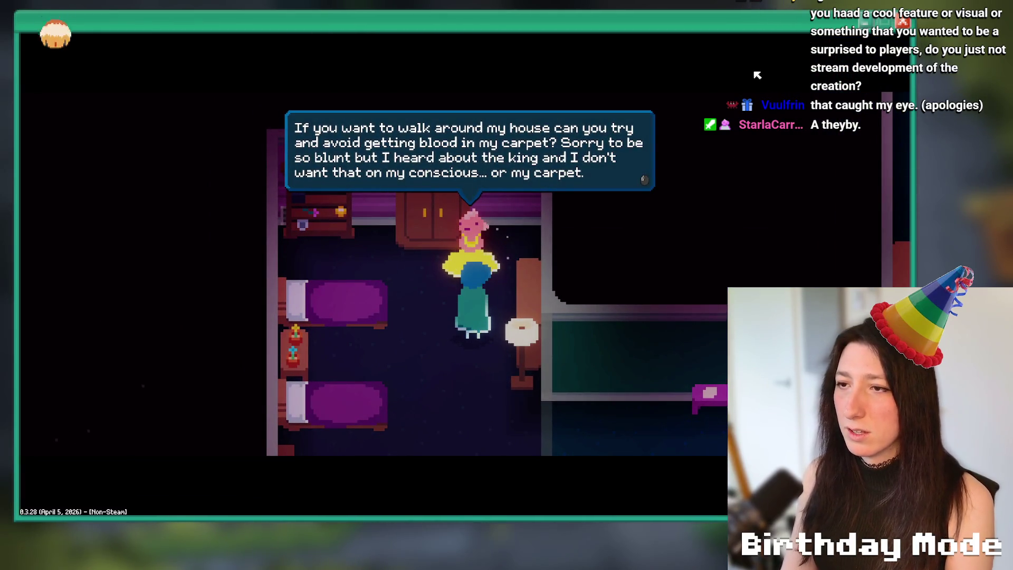
pyautogui.press('e')
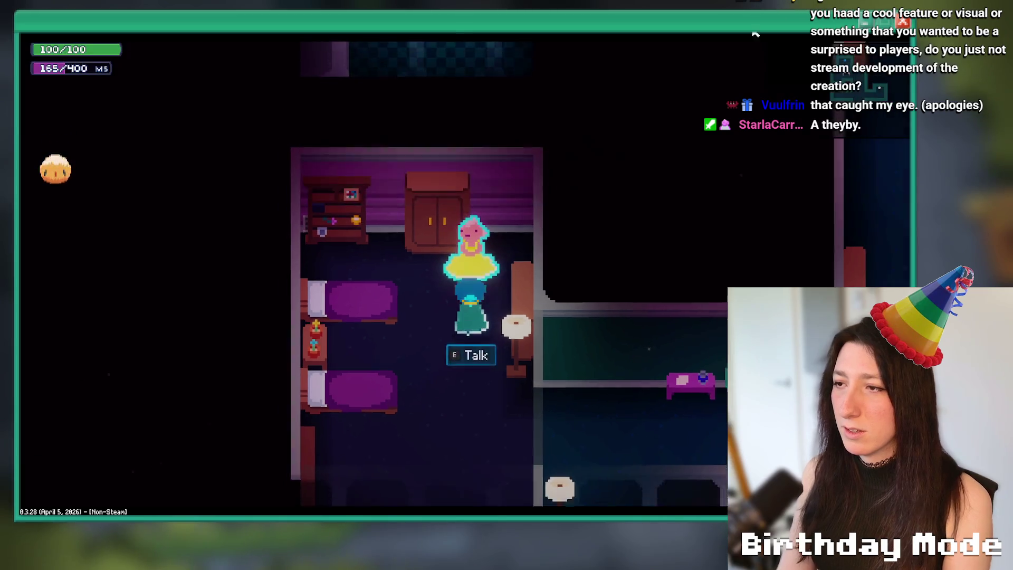
pyautogui.press('s')
pyautogui.press('d')
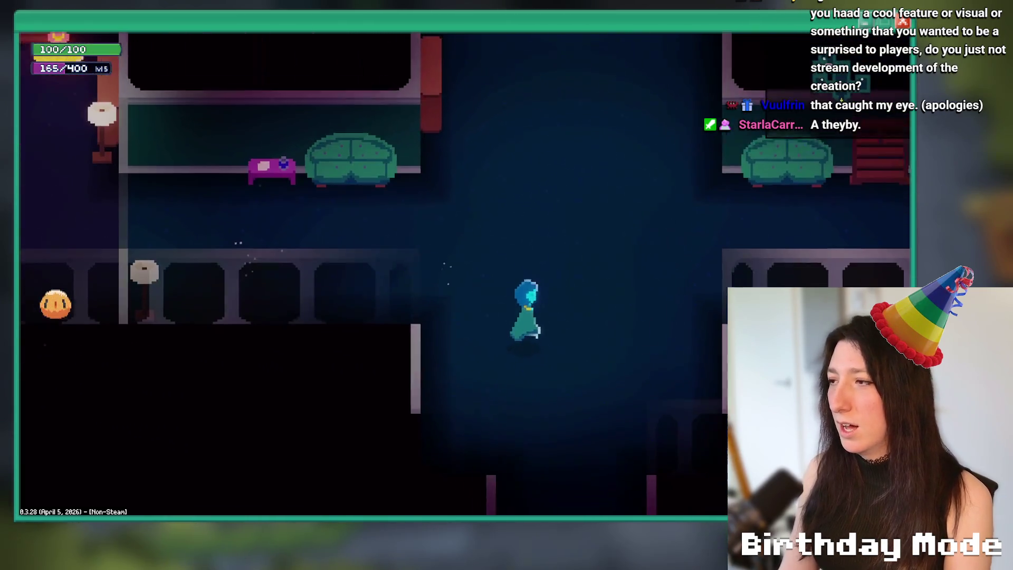
pyautogui.press('s')
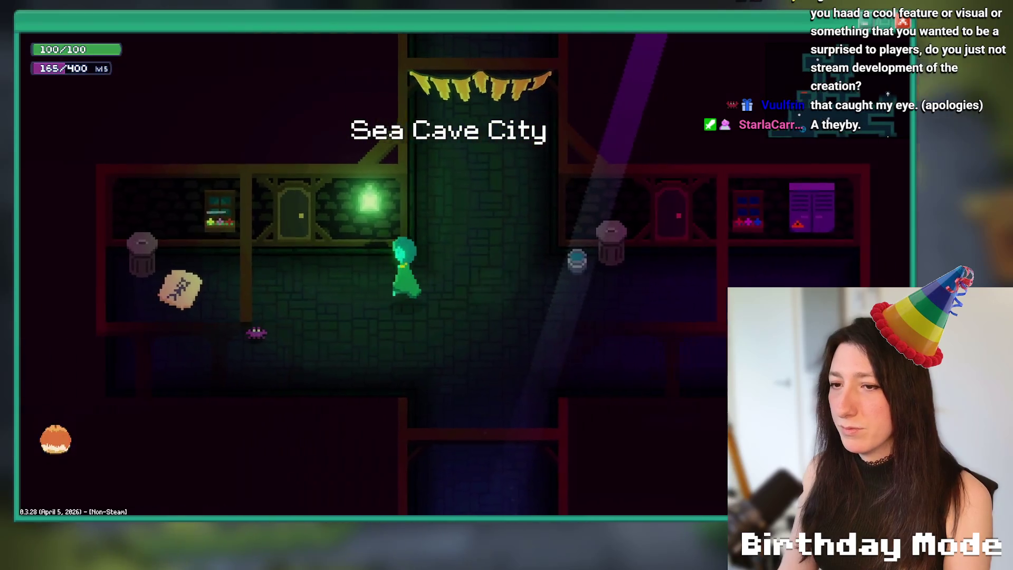
# Enter Shashashana's House through the green door, visit the bedroom, and walk back out.
pyautogui.press('a')
pyautogui.press('e')
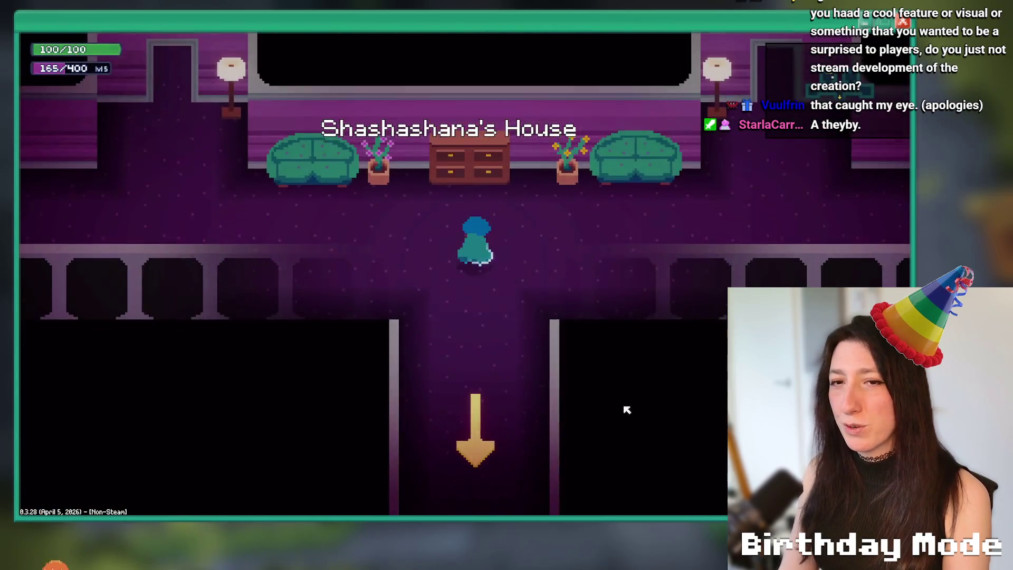
pyautogui.press('a')
pyautogui.press('w')
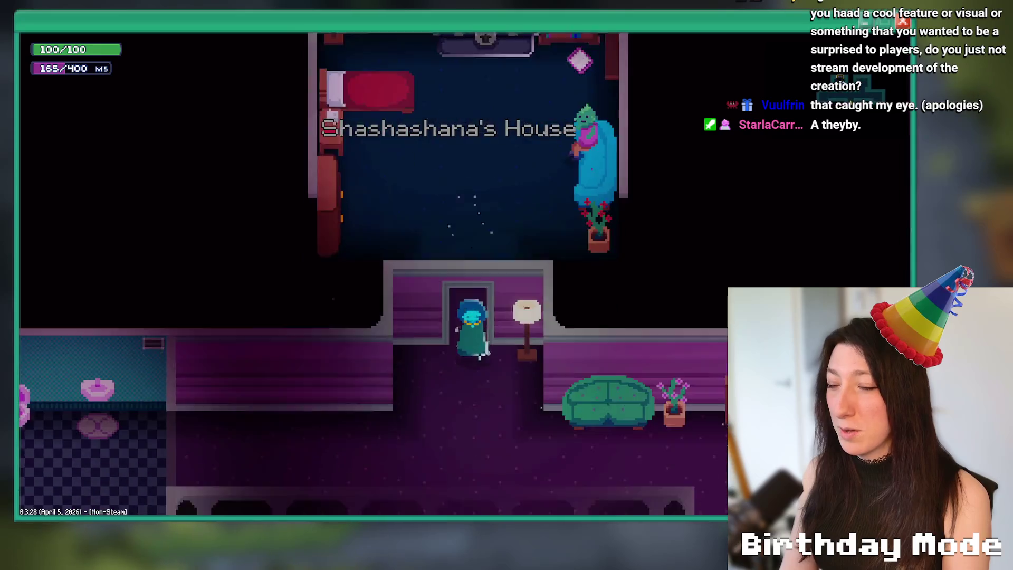
pyautogui.press('s')
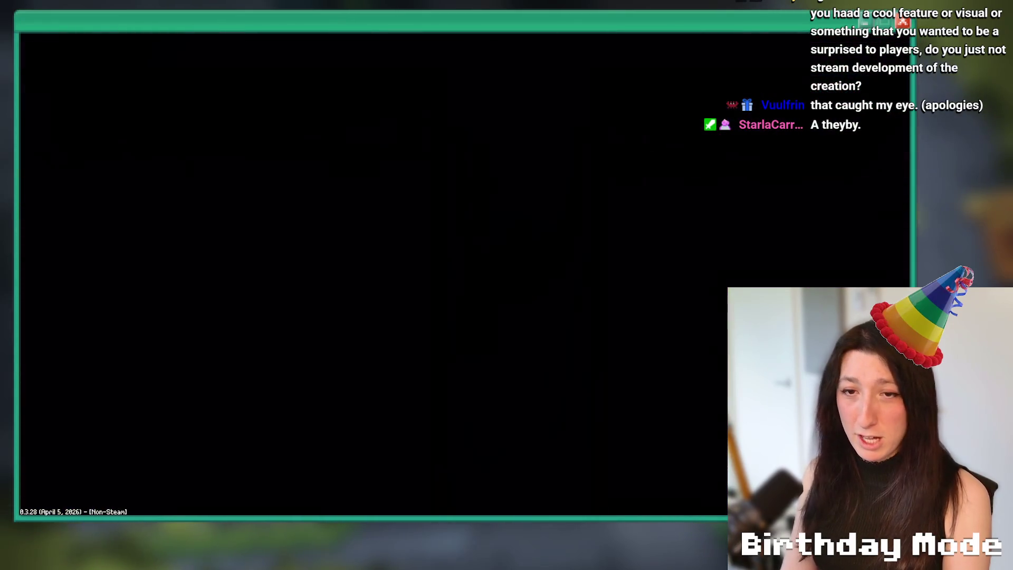
# Walk past the Sea Cave City houses down into the grassy pond room.
pyautogui.press('d')
pyautogui.press('s')
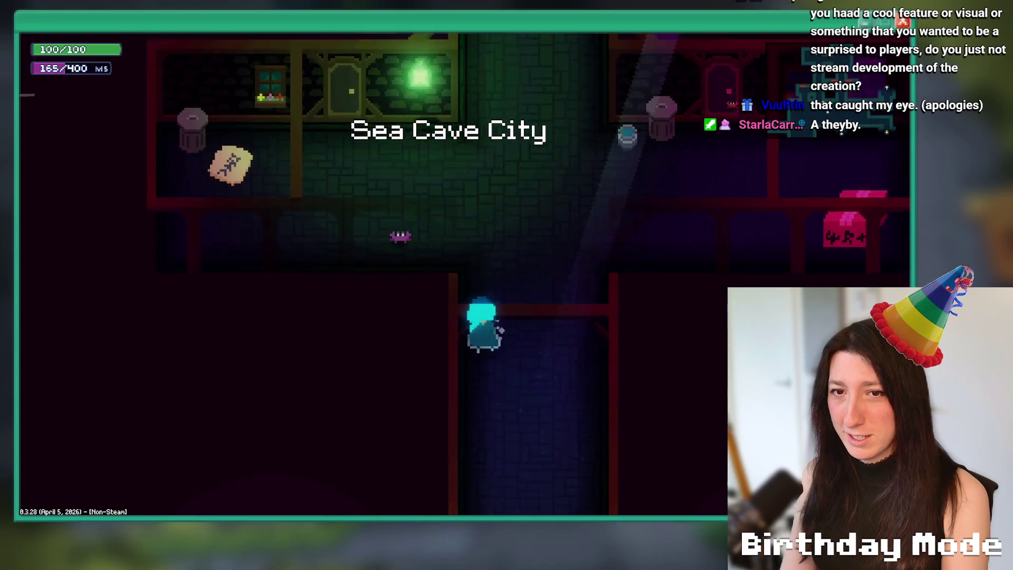
pyautogui.press('s')
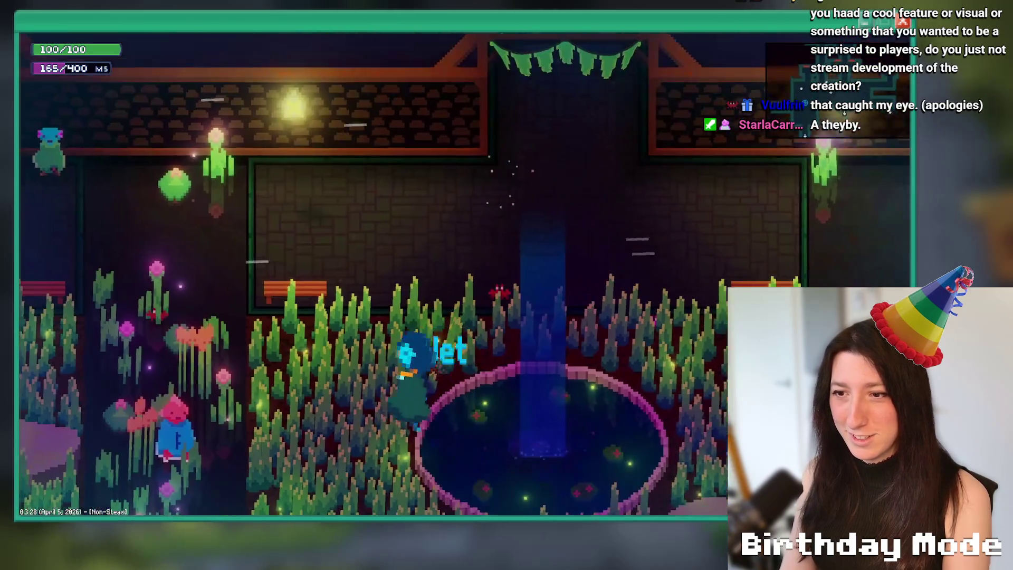
pyautogui.press('a')
pyautogui.press('s')
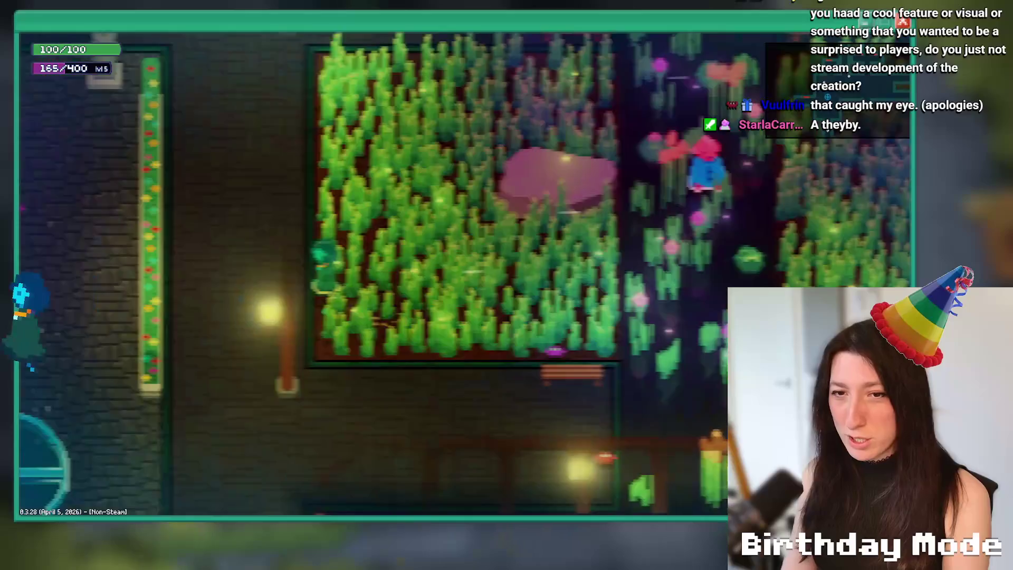
# Follow the stone corridor past the round grate into the grassy garden.
pyautogui.press('a')
pyautogui.press('s')
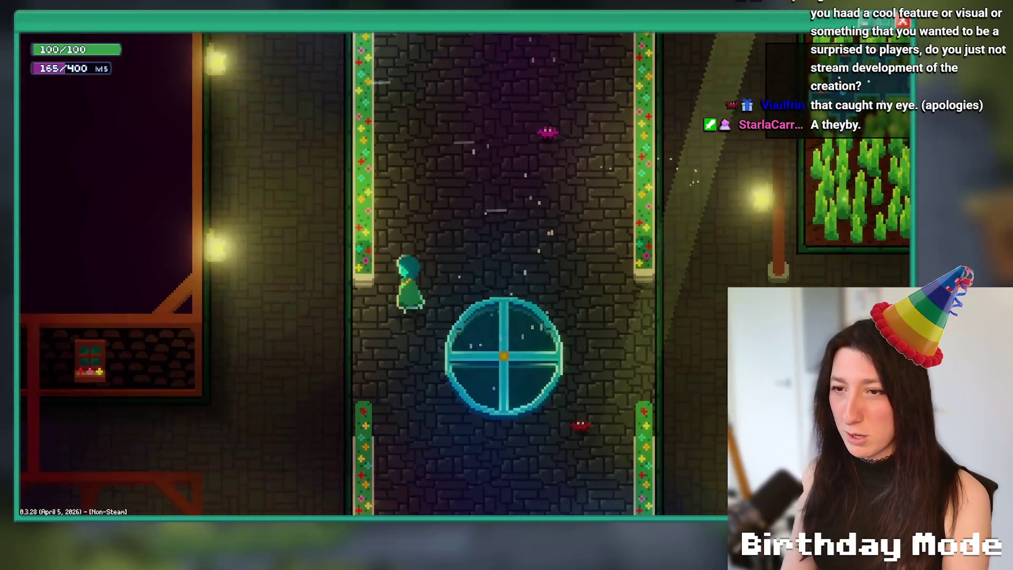
pyautogui.press('a')
pyautogui.press('s')
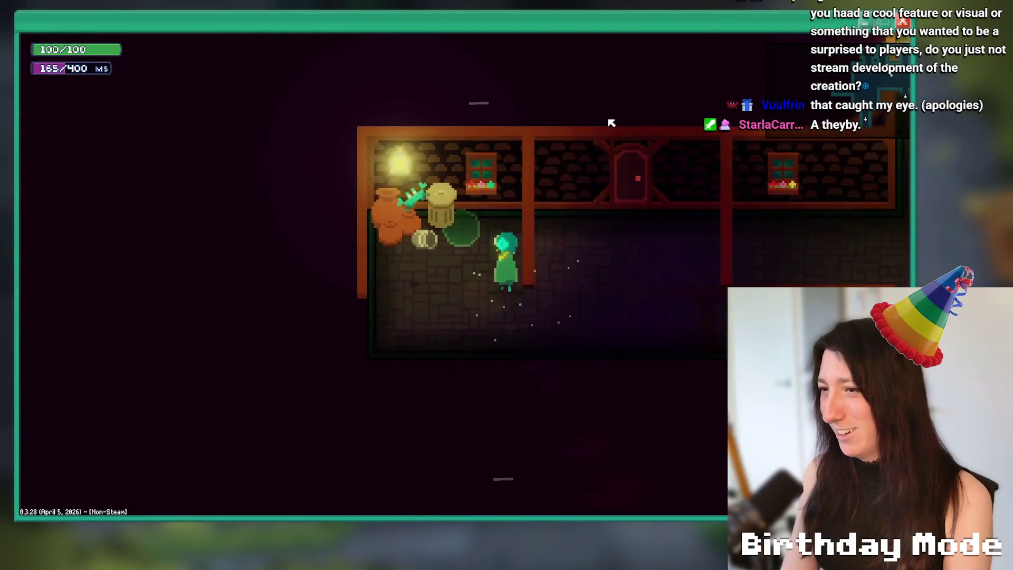
pyautogui.press('d')
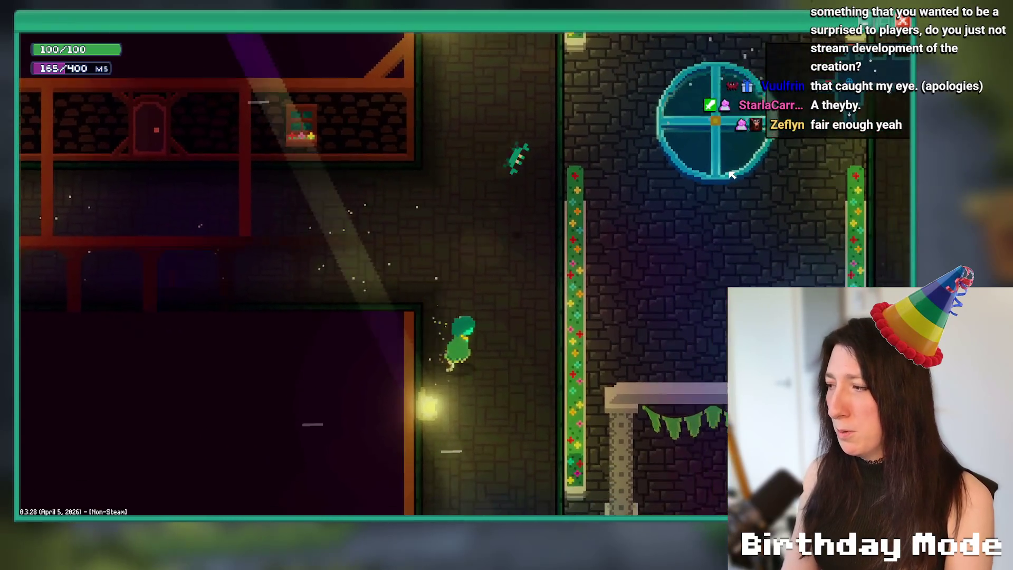
pyautogui.press('w')
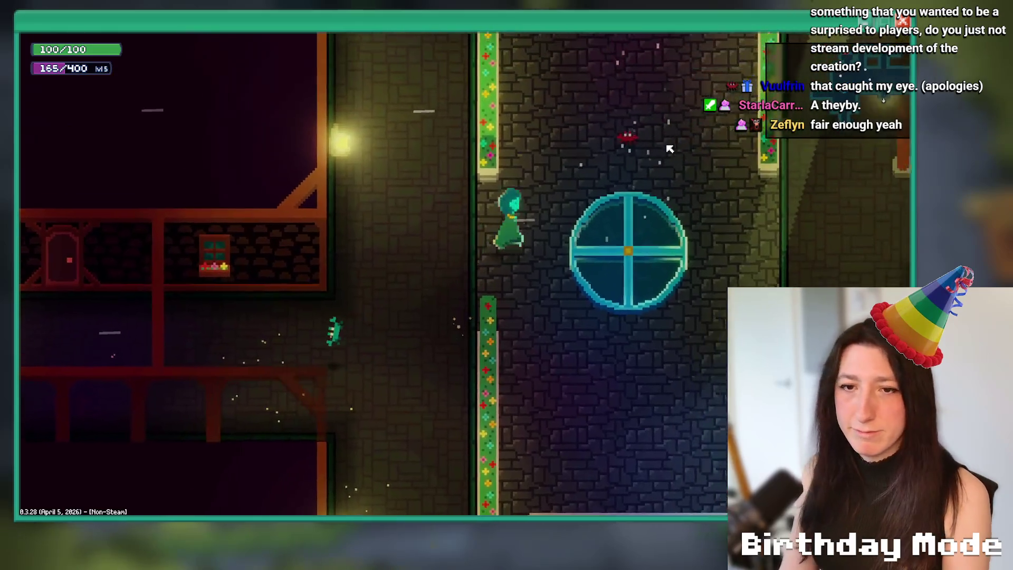
pyautogui.press('w')
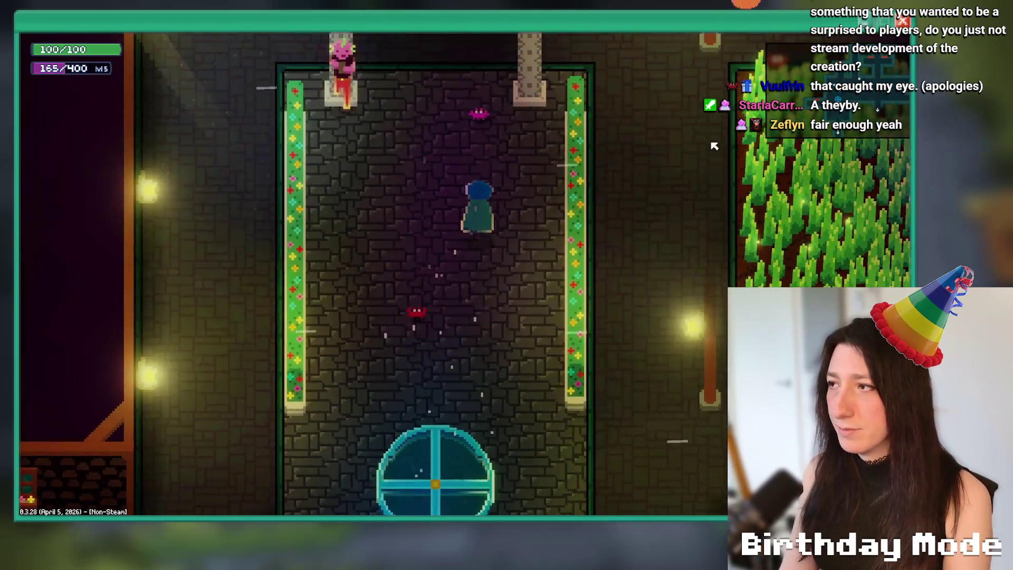
pyautogui.press('d')
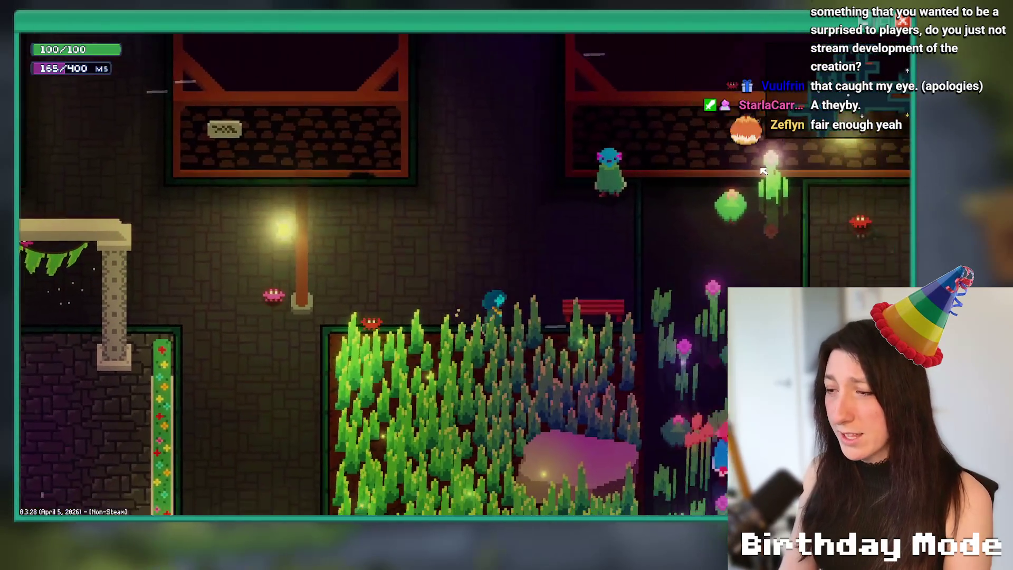
pyautogui.press('s')
# Talk with the garden NPC and page through their dialogue to the end.
pyautogui.press('e')
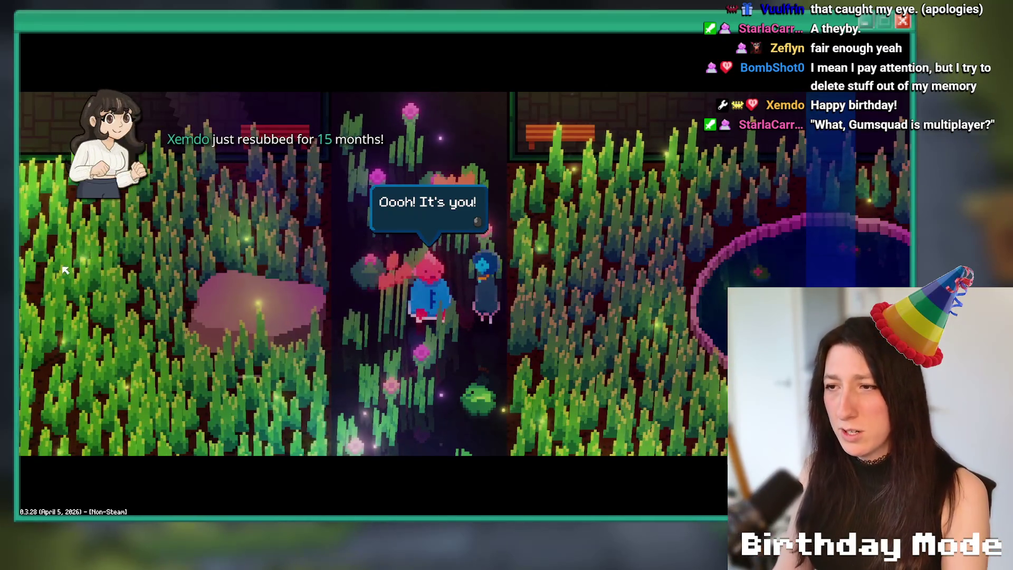
pyautogui.press('space')
pyautogui.press('d')
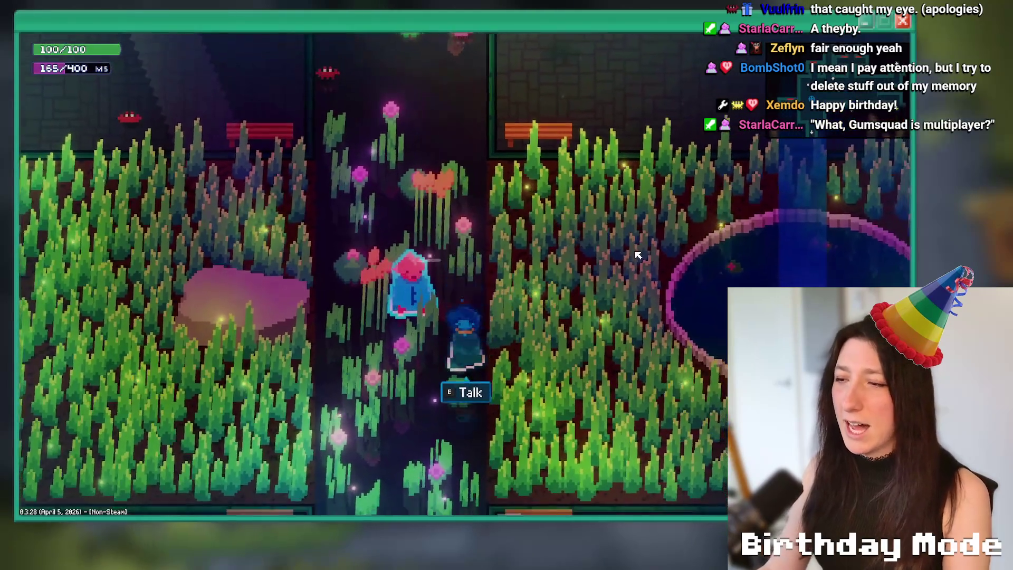
pyautogui.press('e')
pyautogui.press('space')
pyautogui.press('e')
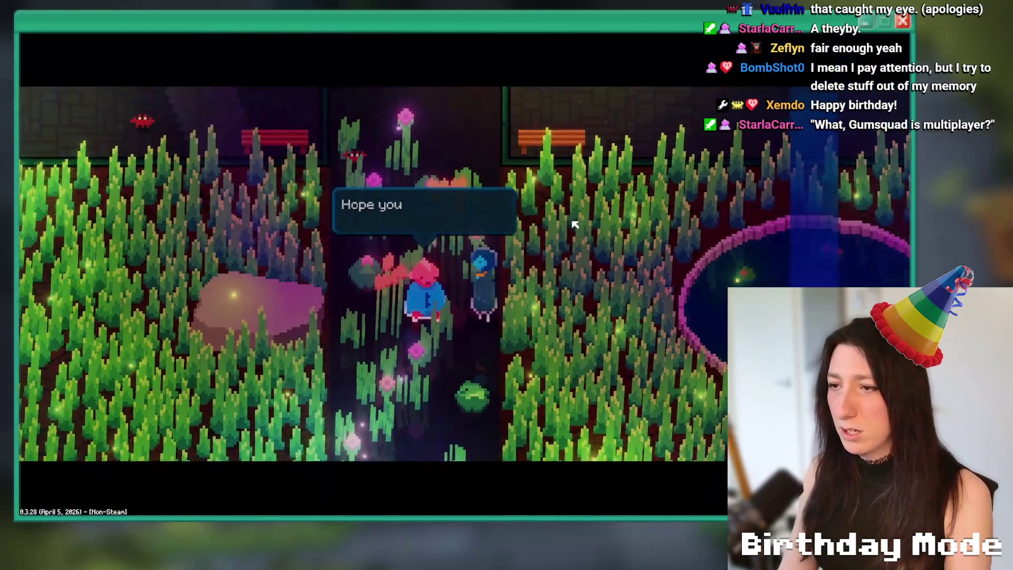
pyautogui.press('space')
# Walk north through the bunting corridor into the next room, then close the test run.
pyautogui.press('s')
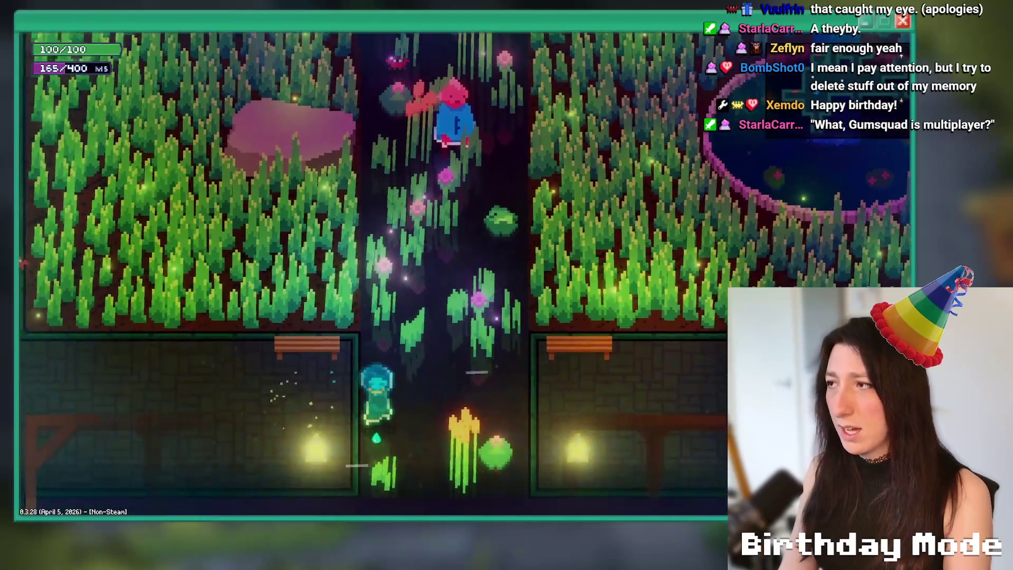
pyautogui.press('d')
pyautogui.press('s')
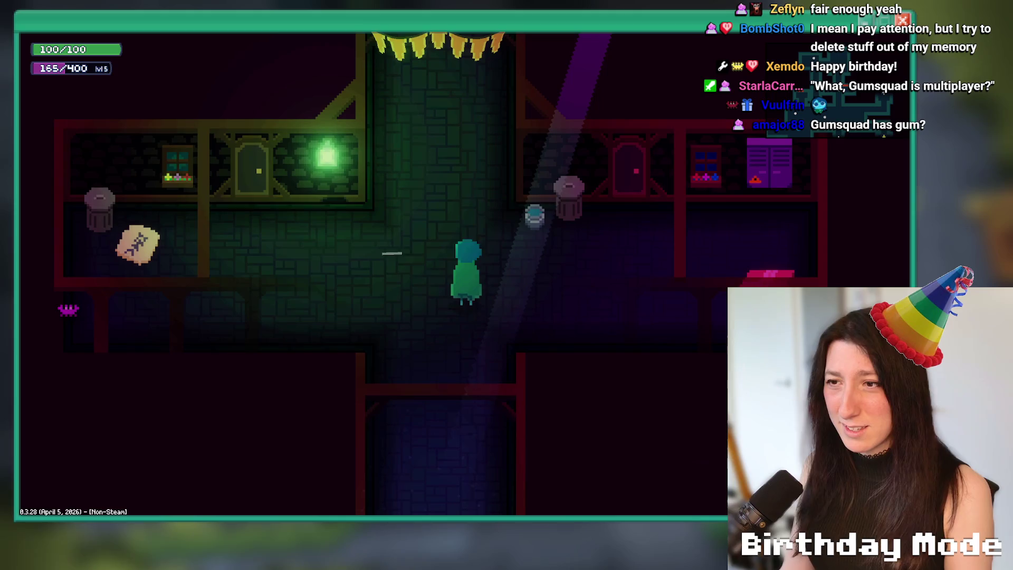
pyautogui.press('w')
pyautogui.press('w')
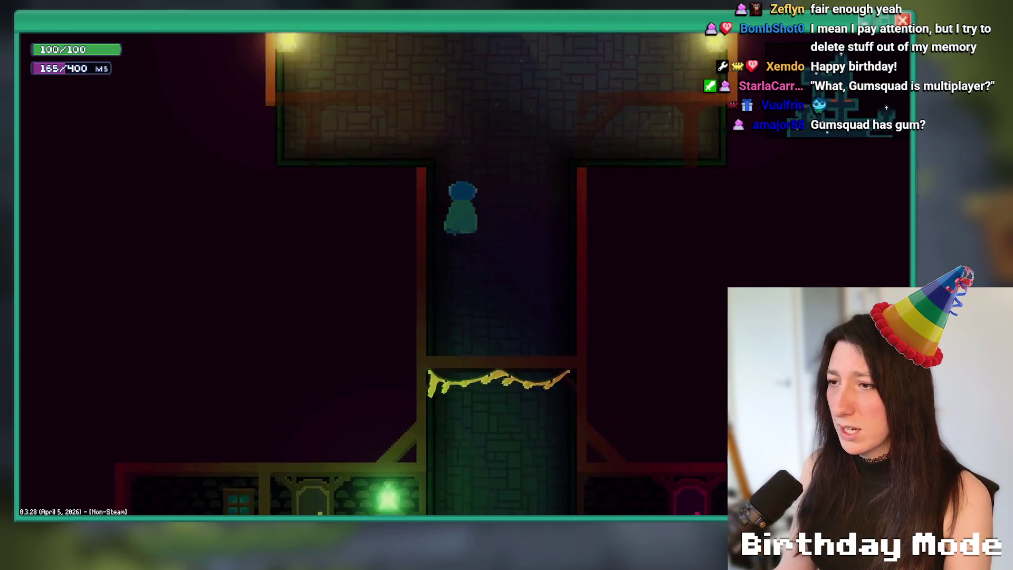
pyautogui.press('a')
pyautogui.press('a')
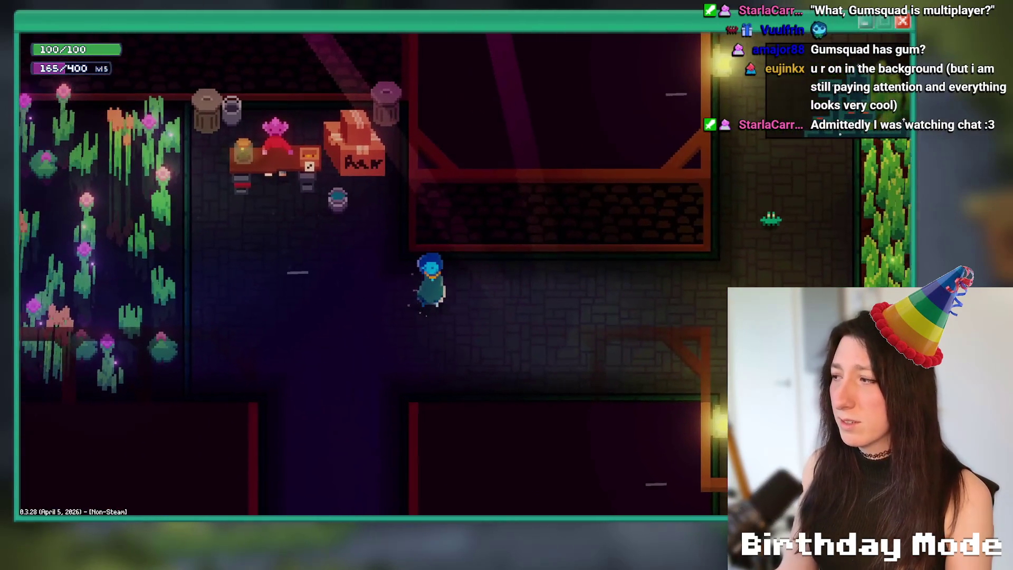
pyautogui.hotkey('alt', 'F4')
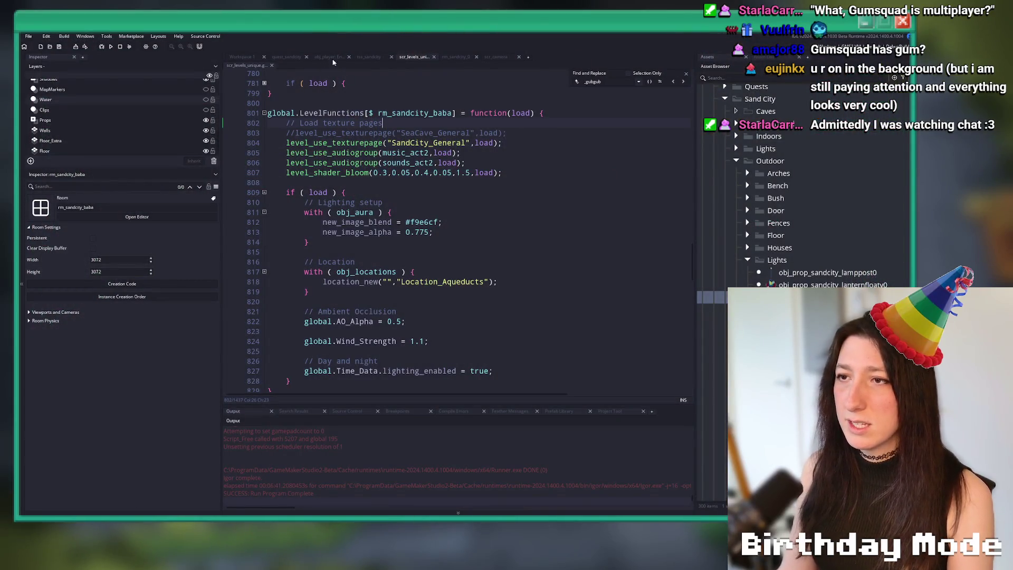
# Open rm_sandcity_1 through the asset search, typing 'say1'.
pyautogui.click(452, 57)
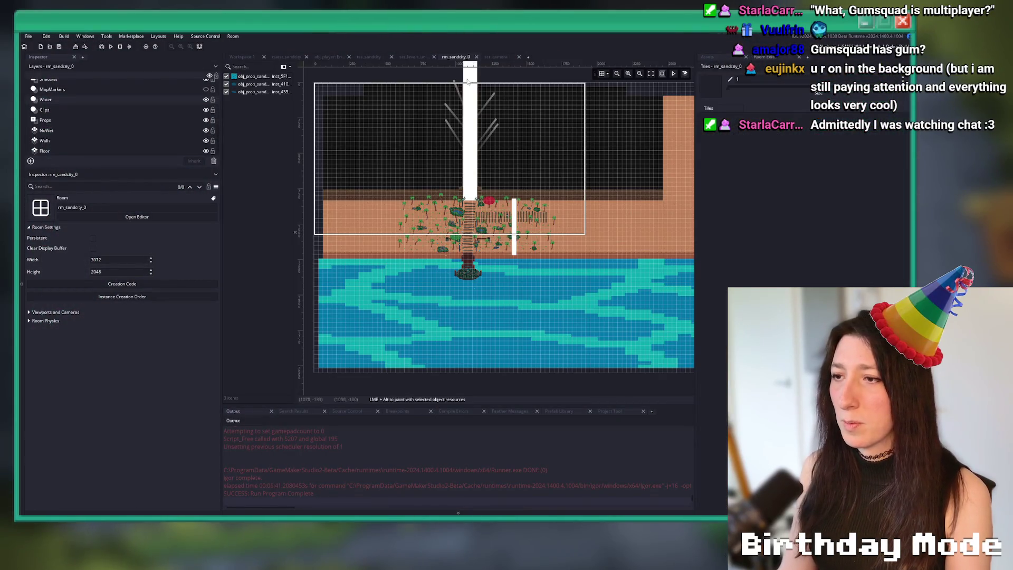
pyautogui.hotkey('ctrl', 't')
pyautogui.write('sa')
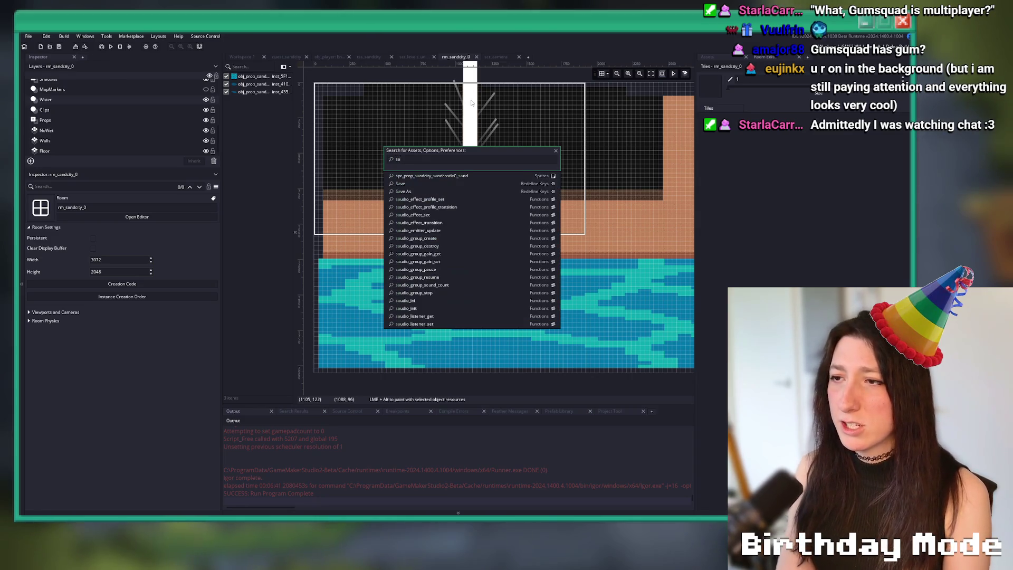
pyautogui.write('y1')
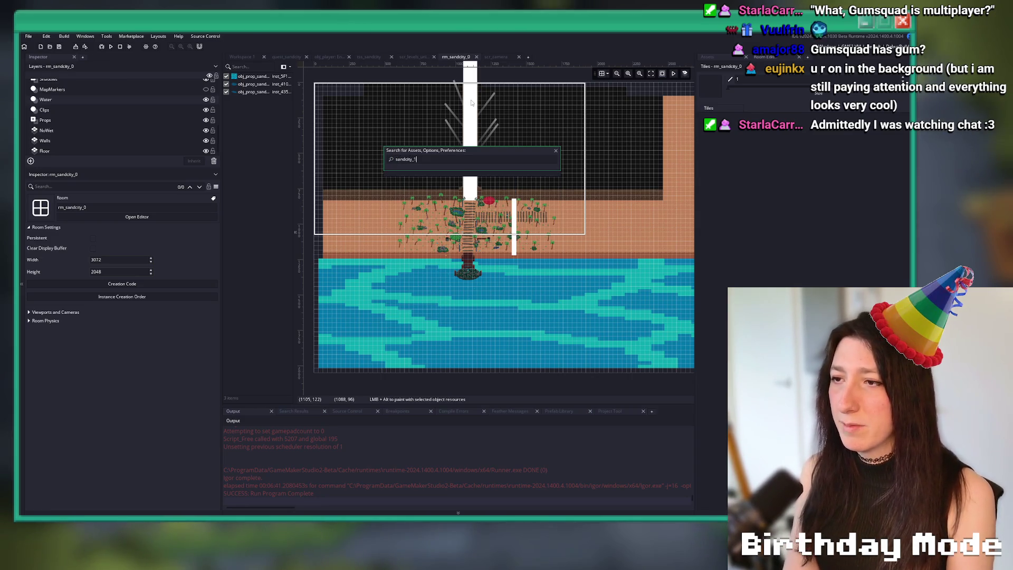
pyautogui.press('Return')
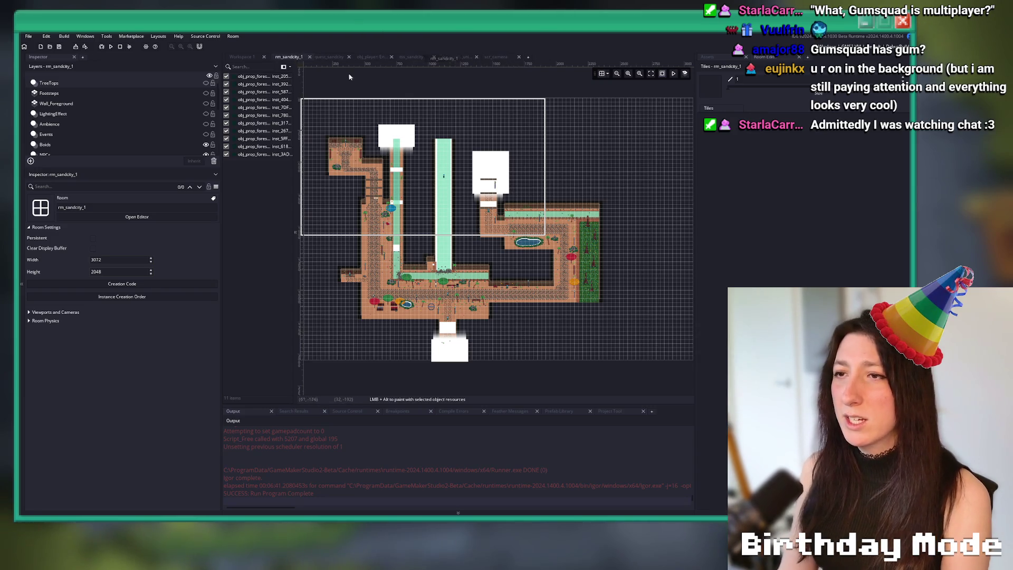
# Hide the room grid and widen the room view by narrowing both side panels.
pyautogui.click(602, 77)
pyautogui.scroll(5, 421, 297)
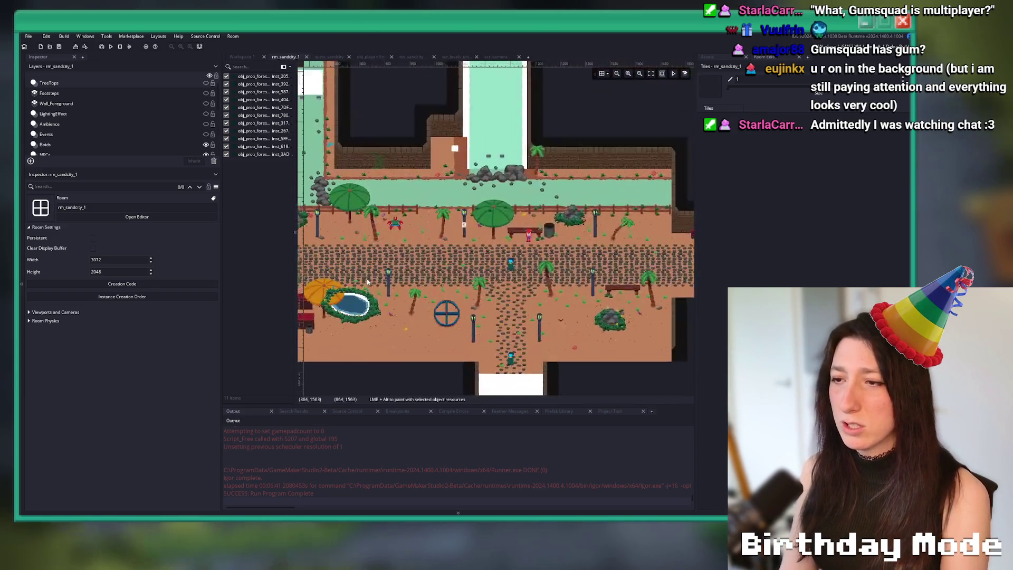
pyautogui.moveTo(223, 170); pyautogui.dragTo(156, 170)
pyautogui.moveTo(695, 177); pyautogui.dragTo(749, 176)
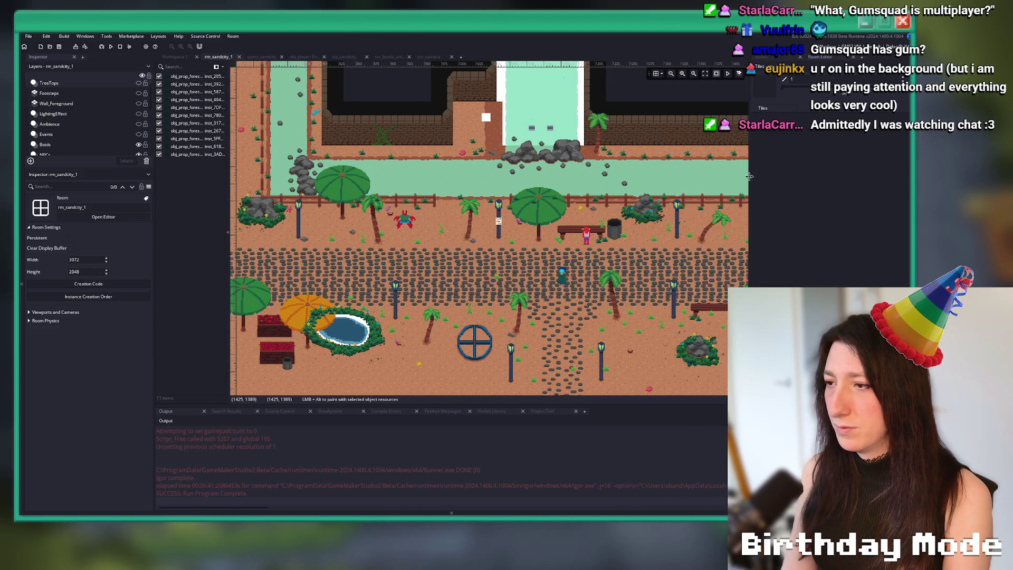
pyautogui.scroll(3, 550, 208)
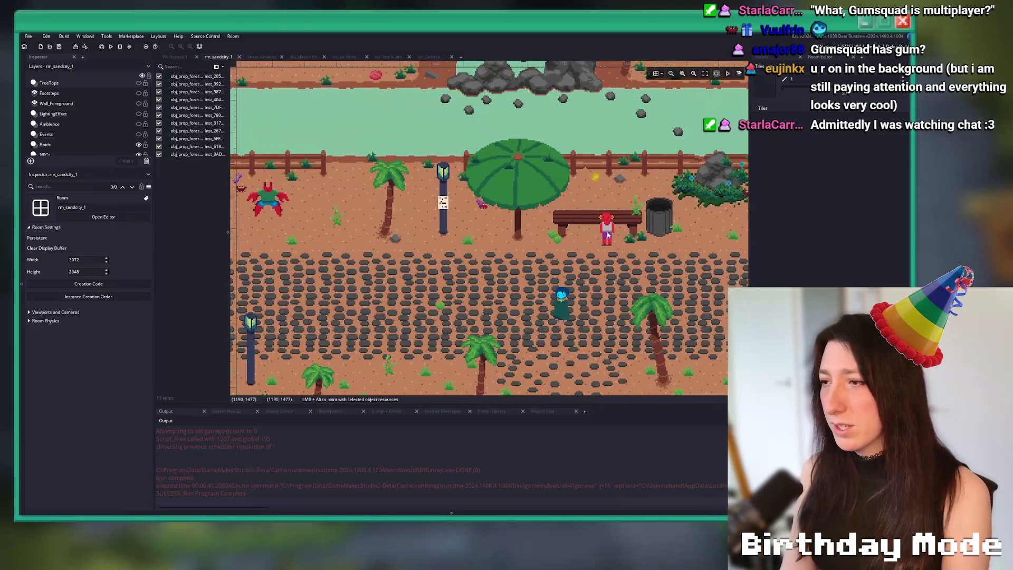
pyautogui.scroll(-3, 487, 167)
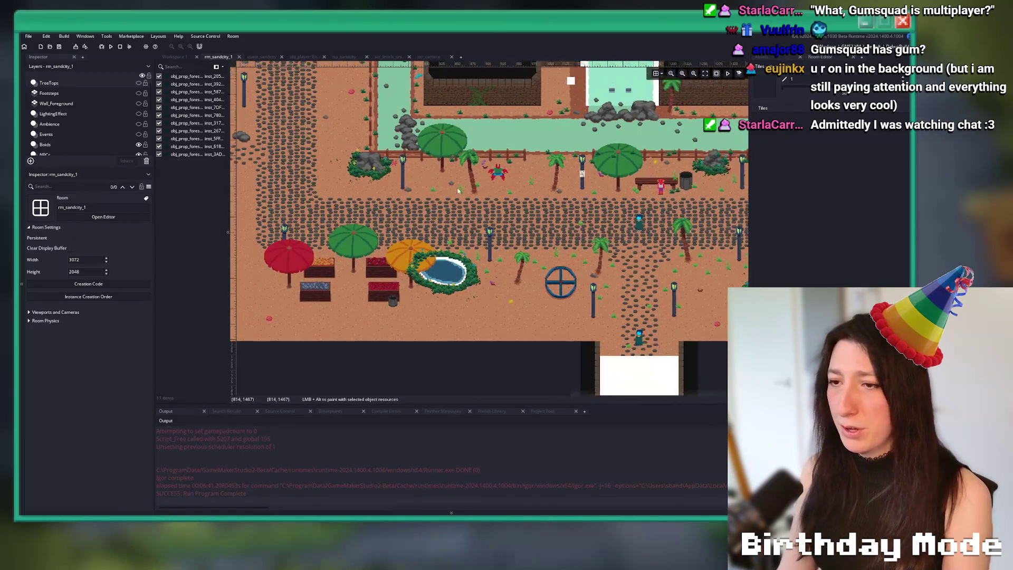
pyautogui.hscroll(3, 454, 253)
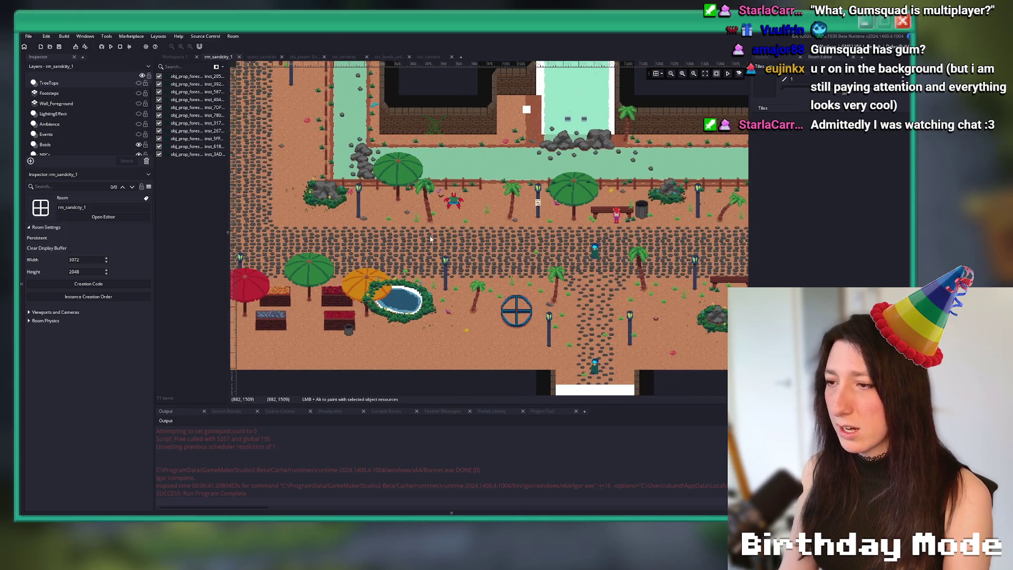
pyautogui.scroll(-5, 451, 253)
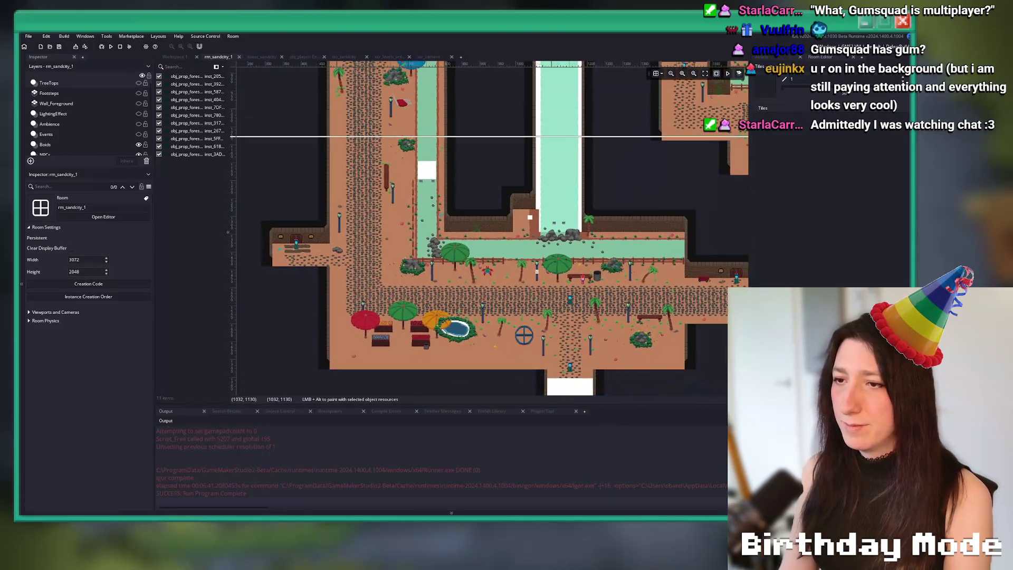
pyautogui.scroll(3, 540, 263)
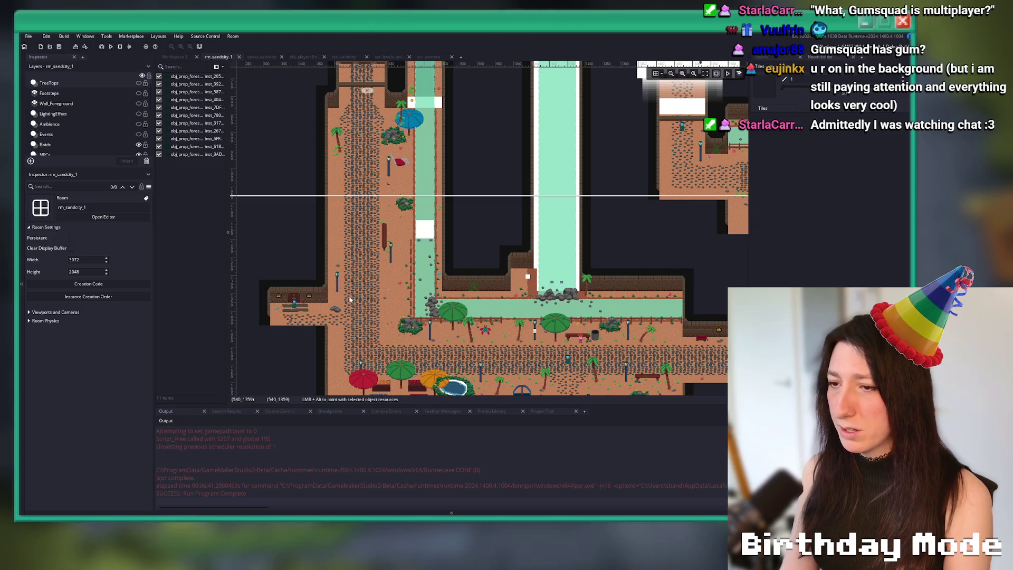
pyautogui.hscroll(3, 422, 290)
pyautogui.scroll(-1, 422, 290)
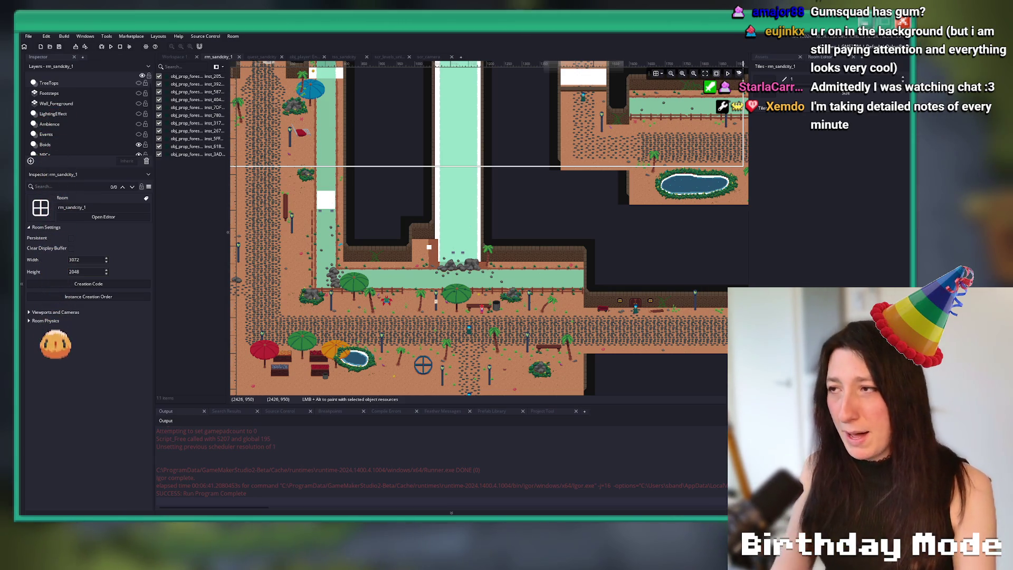
# Pick the Props_Instances layer and locate the bench prop in the plaza.
pyautogui.click(762, 56)
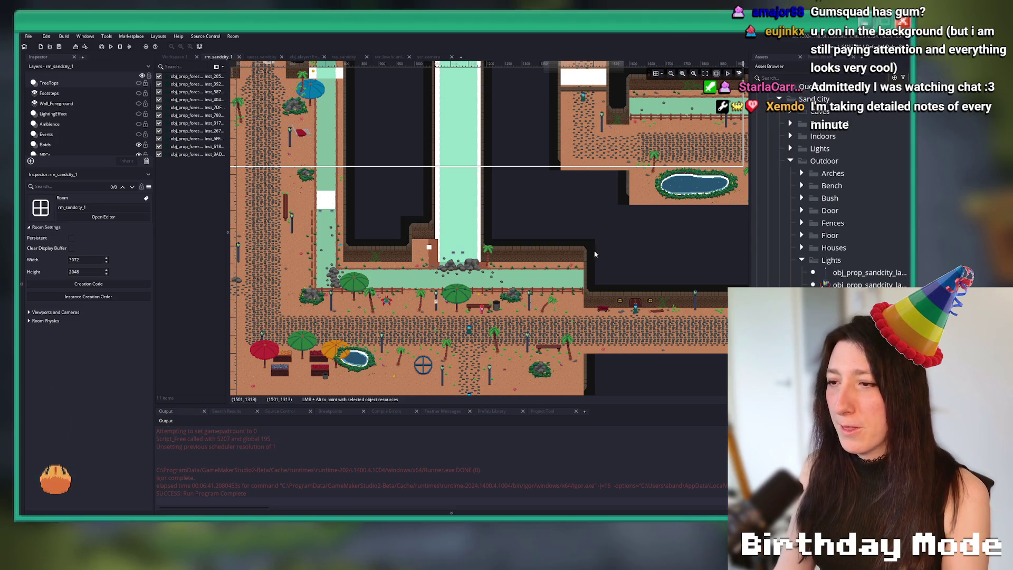
pyautogui.scroll(3, 595, 254)
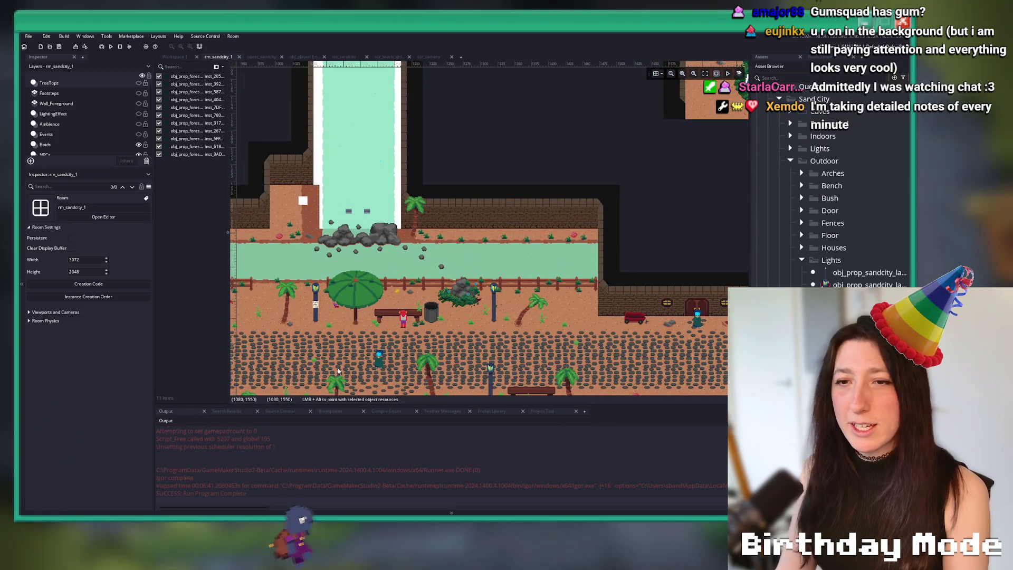
pyautogui.moveTo(332, 373)
pyautogui.mouseDown()
pyautogui.moveTo(527, 242)
pyautogui.moveTo(436, 207)
pyautogui.mouseUp()
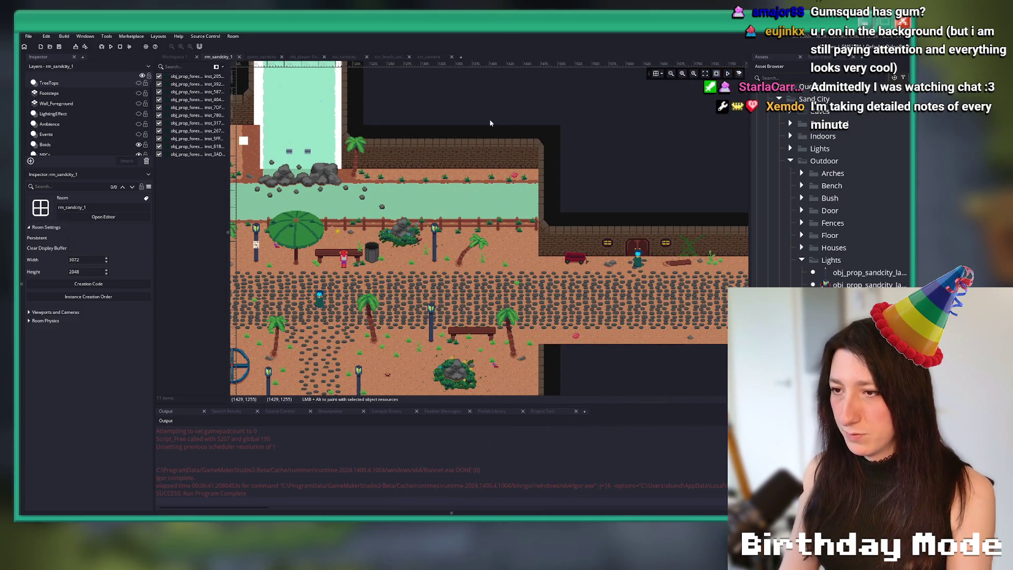
pyautogui.scroll(5, 365, 248)
pyautogui.click(79, 101)
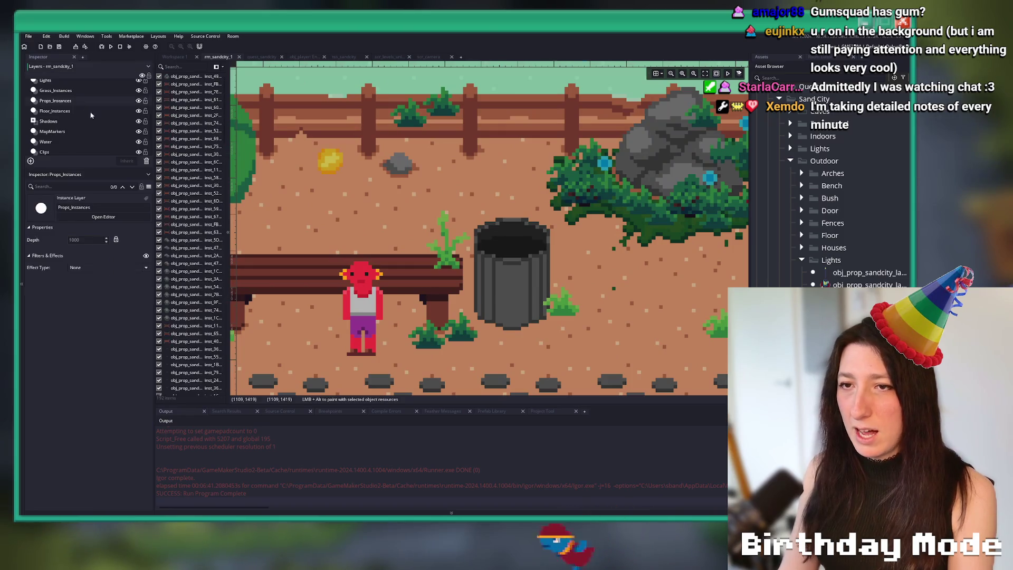
pyautogui.click(401, 272)
pyautogui.scroll(-4, 401, 285)
pyautogui.scroll(1, 413, 306)
pyautogui.moveTo(413, 306)
pyautogui.mouseDown()
pyautogui.moveTo(627, 289)
pyautogui.moveTo(411, 259)
pyautogui.mouseUp()
pyautogui.scroll(1, 123, 141)
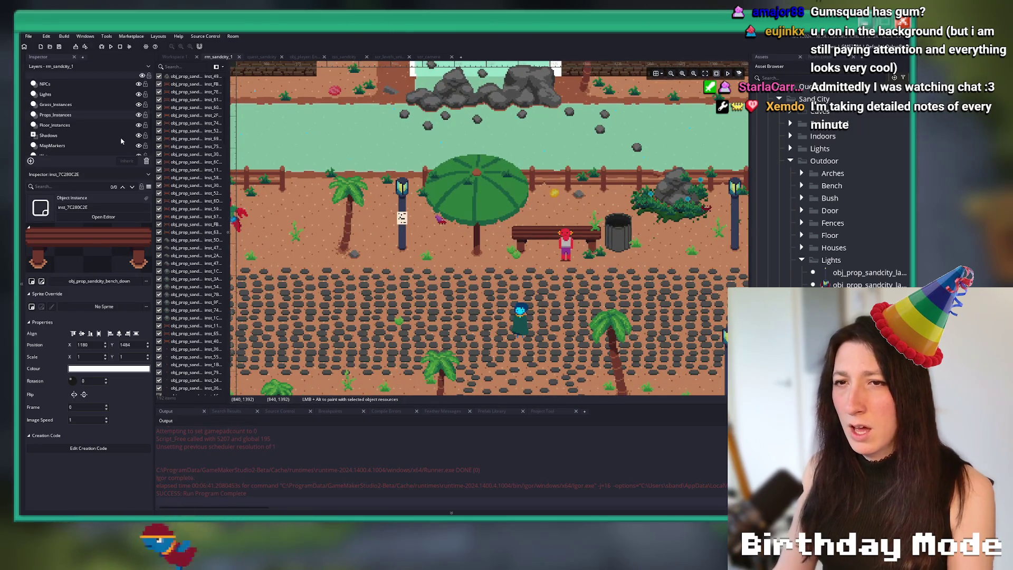
# Select the red citizen NPC by the bench and delete it.
pyautogui.click(565, 247)
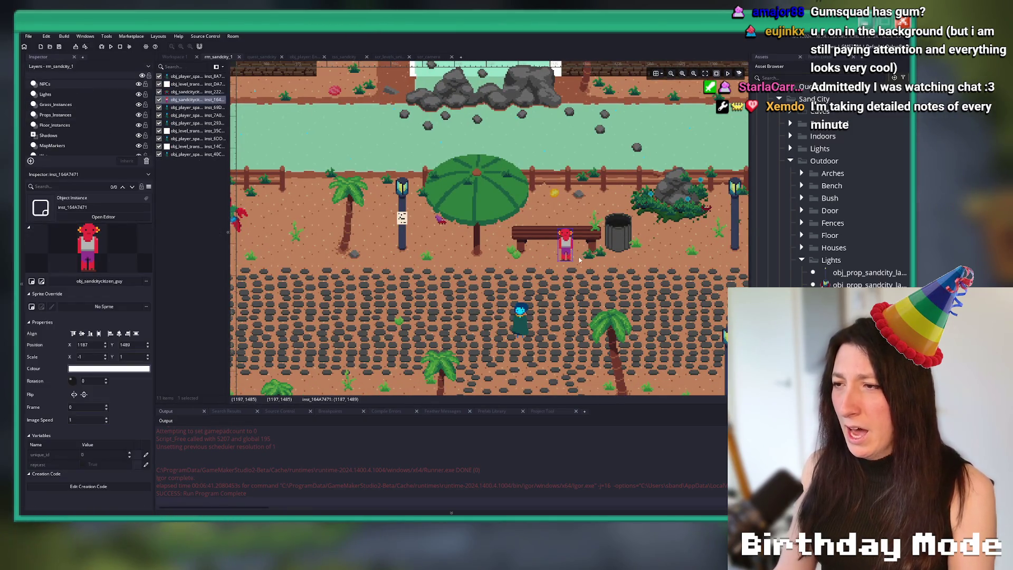
pyautogui.scroll(-3, 580, 260)
pyautogui.scroll(2, 511, 218)
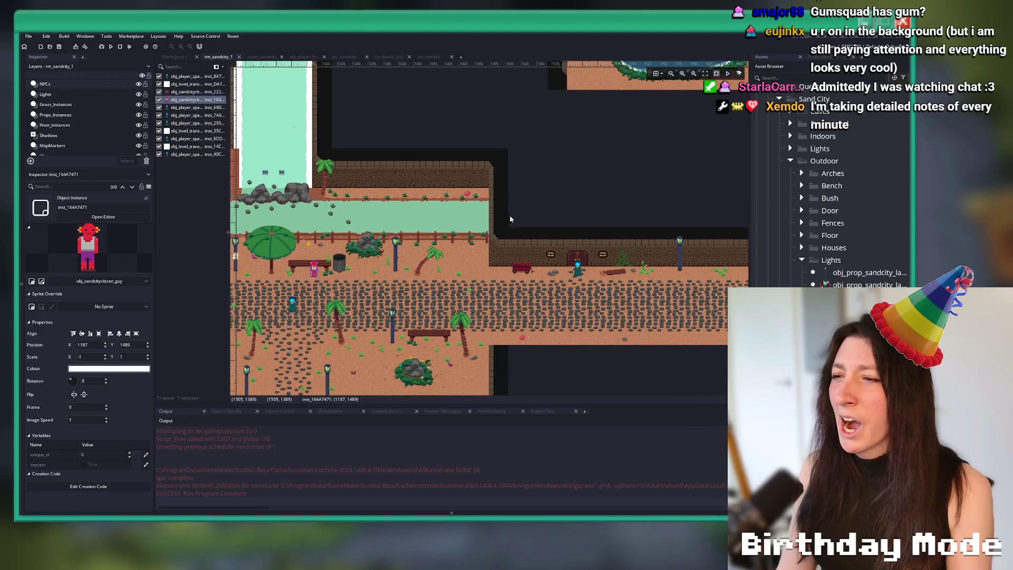
pyautogui.press('Delete')
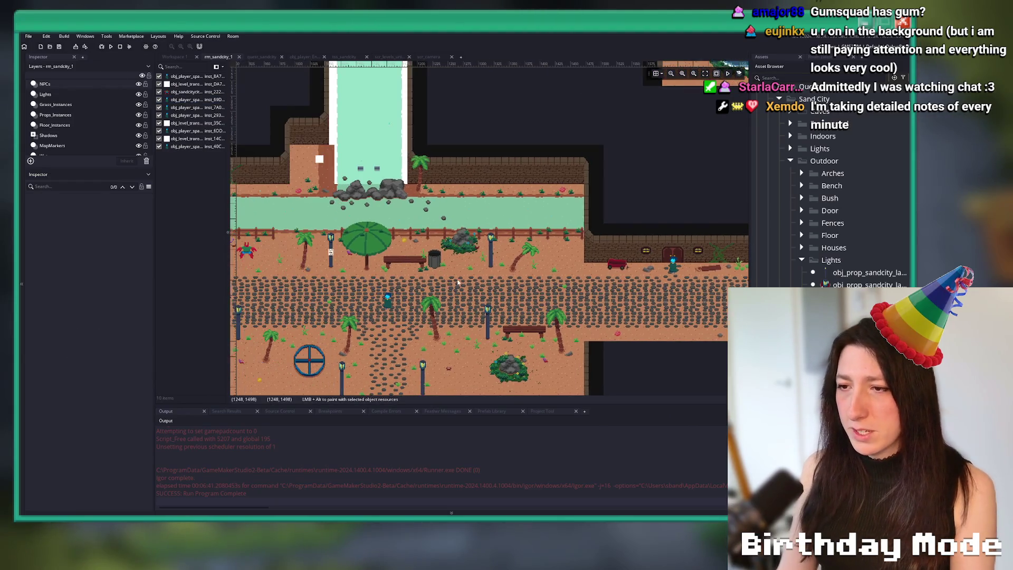
# Place a new obj_sandcitycit citizen instance in the street.
pyautogui.scroll(1, 593, 262)
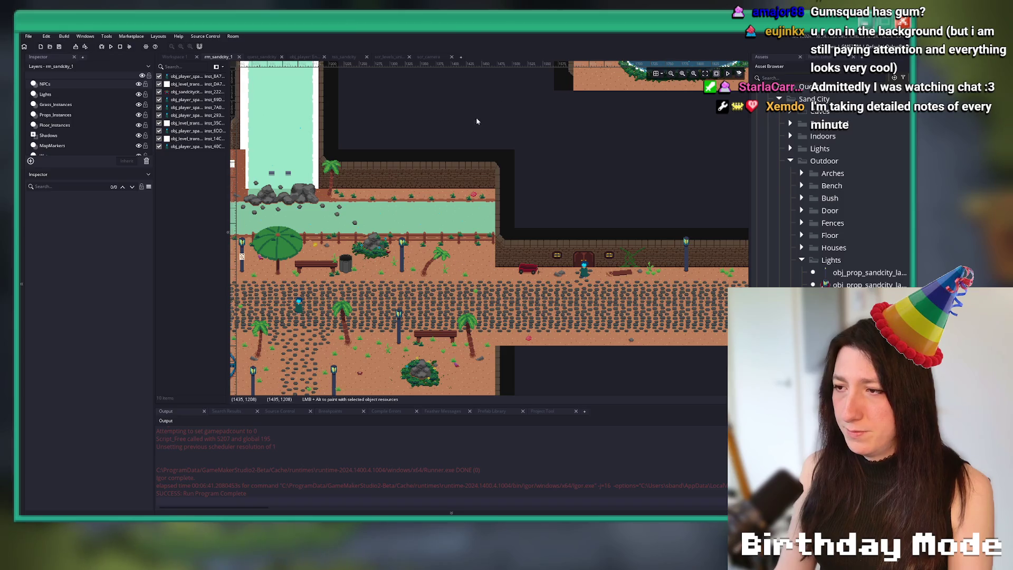
pyautogui.hscroll(-2, 685, 237)
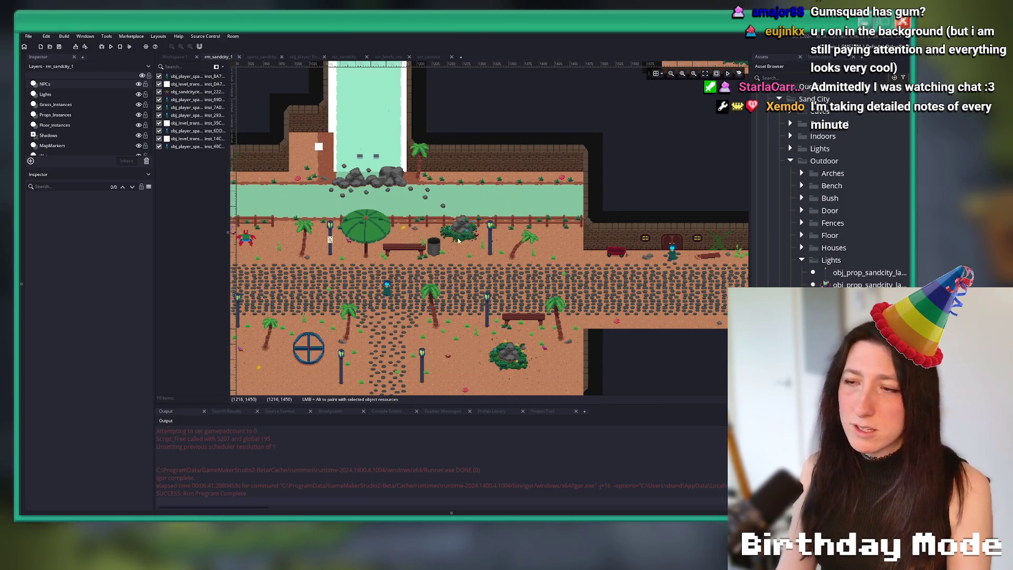
pyautogui.hscroll(-2, 528, 253)
pyautogui.scroll(1, 529, 253)
pyautogui.scroll(3, 528, 253)
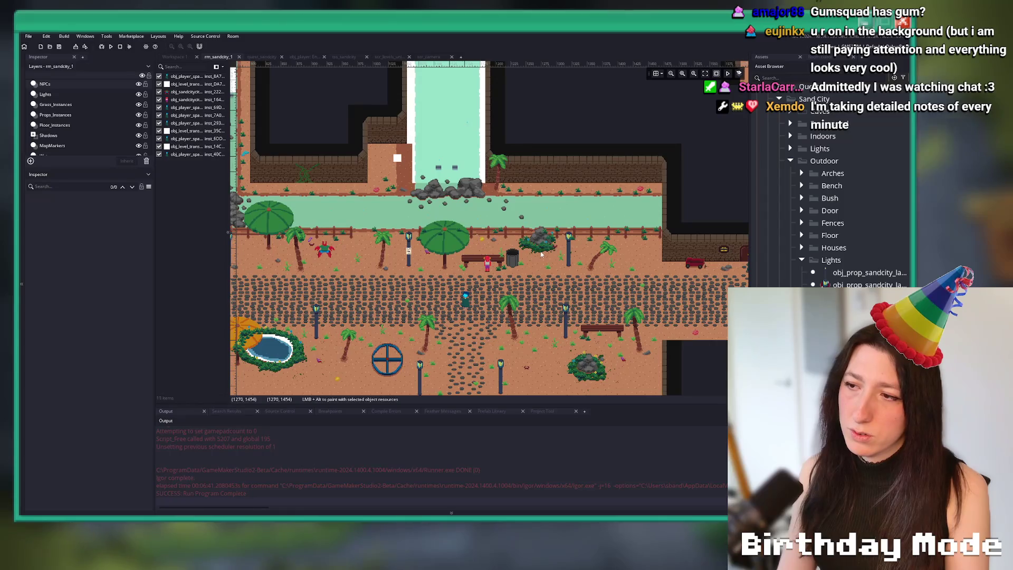
pyautogui.hscroll(-3, 528, 253)
pyautogui.keyDown('alt'); pyautogui.click(523, 339); pyautogui.keyUp('alt')
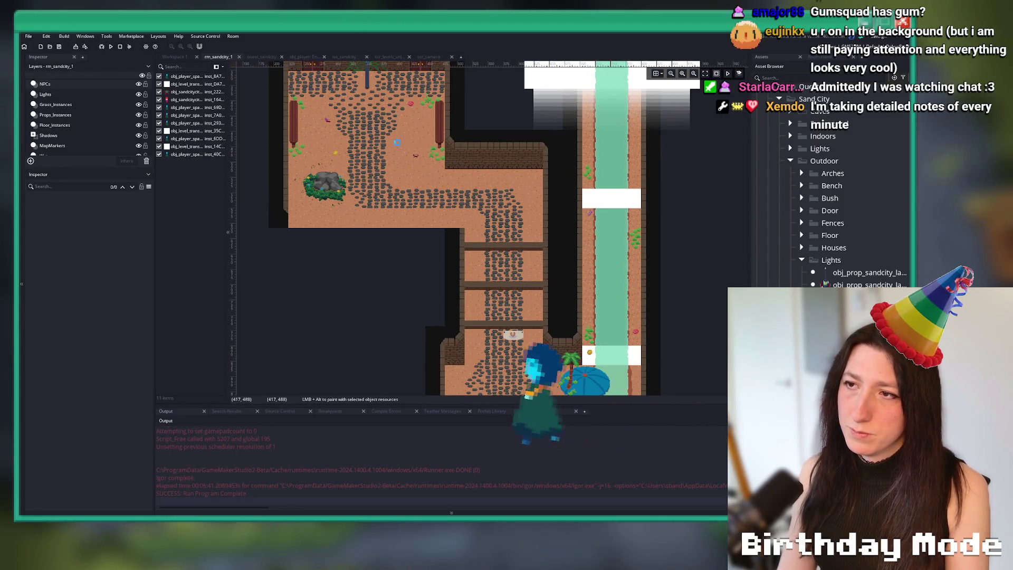
pyautogui.scroll(2, 475, 237)
pyautogui.scroll(1, 438, 156)
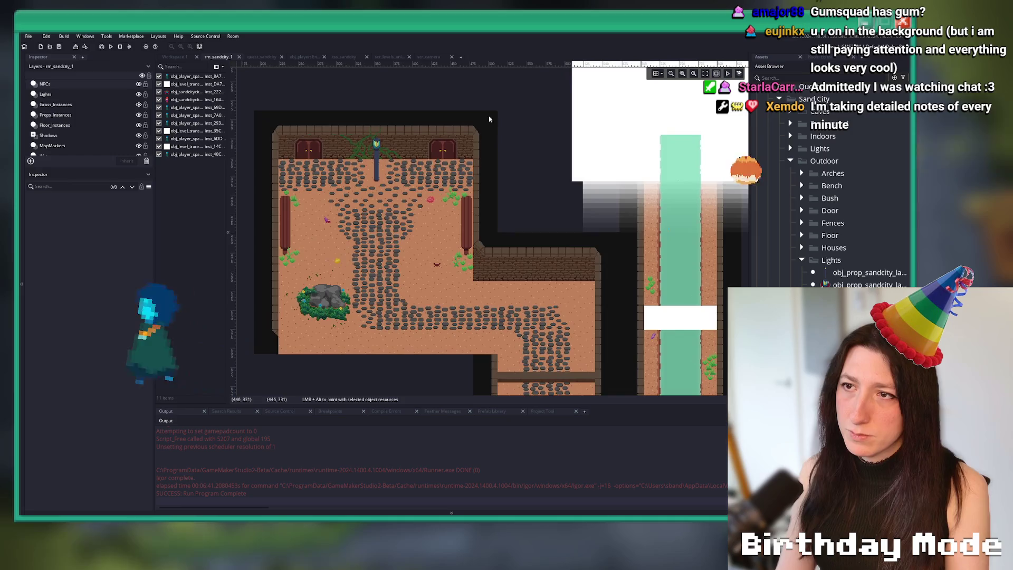
# Filter the assets for home1 and duplicate rm_sandcity_home1.
pyautogui.hotkey('ctrl', 't')
pyautogui.write('sandcity_h')
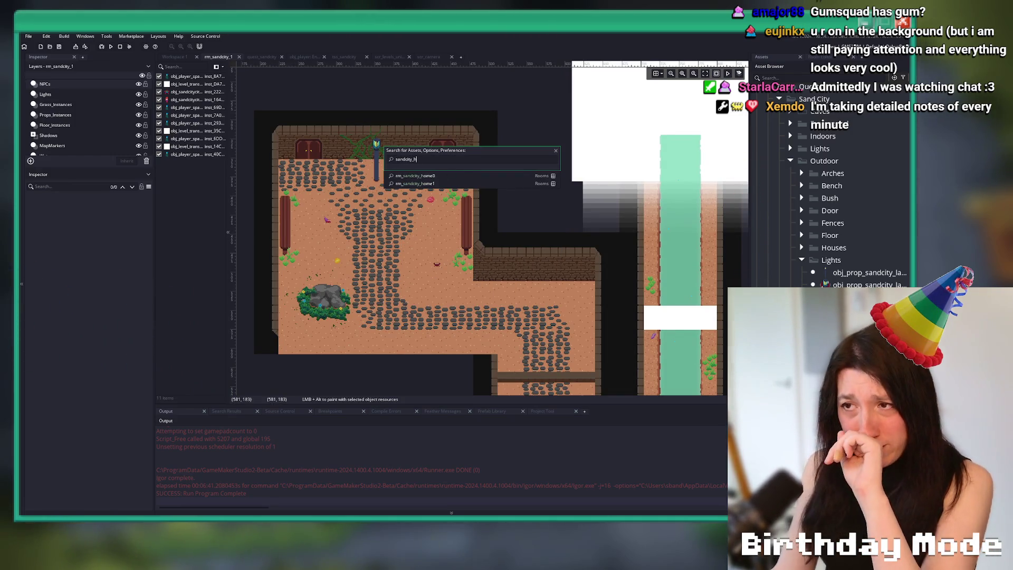
pyautogui.press('Escape')
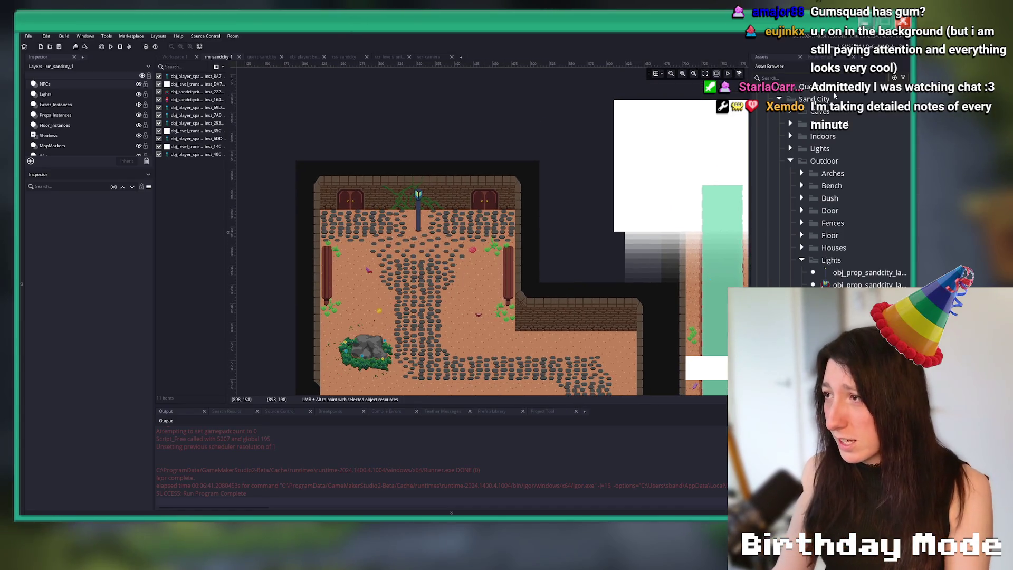
pyautogui.click(851, 77)
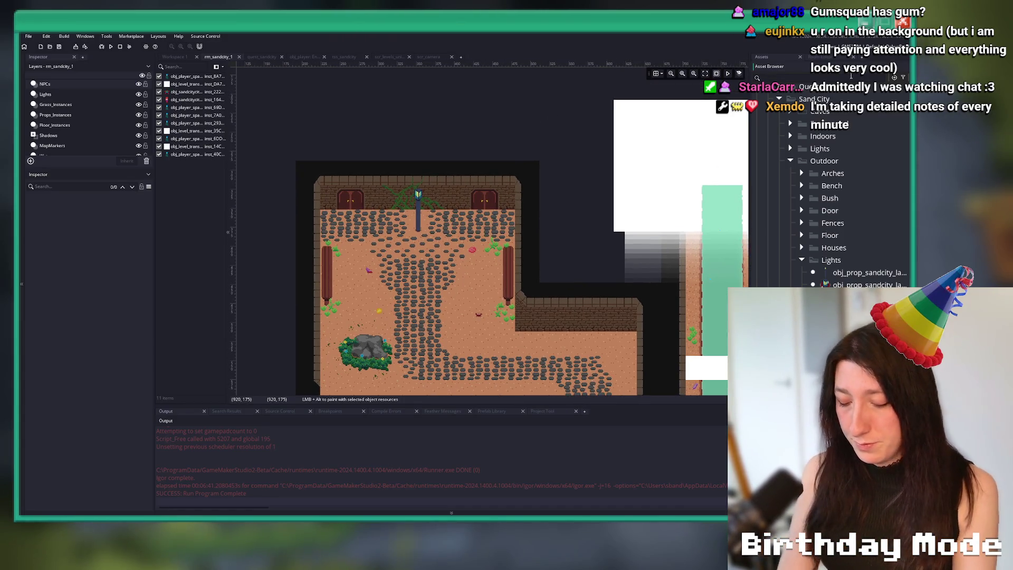
pyautogui.write('houshome1')
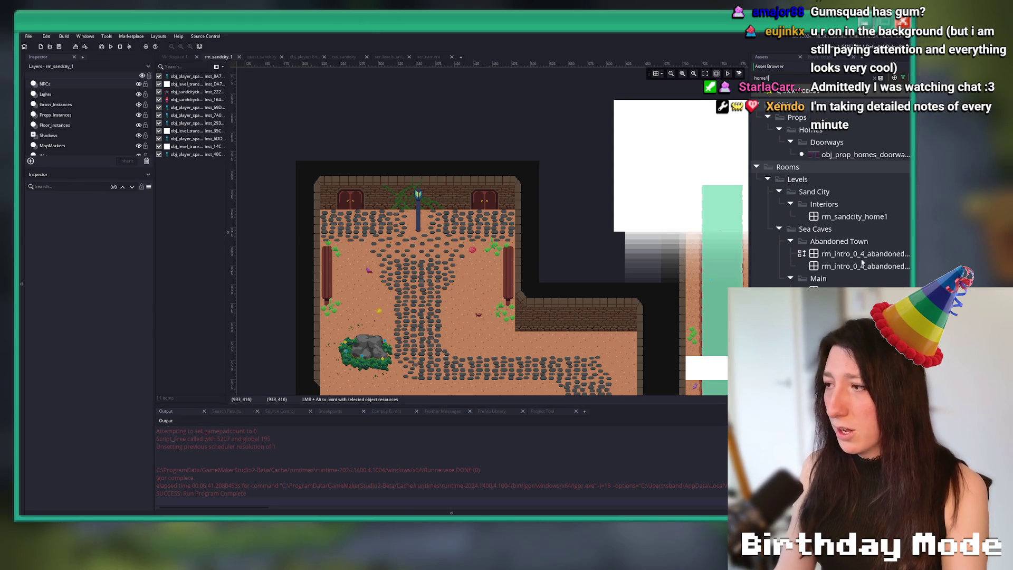
pyautogui.click(876, 218)
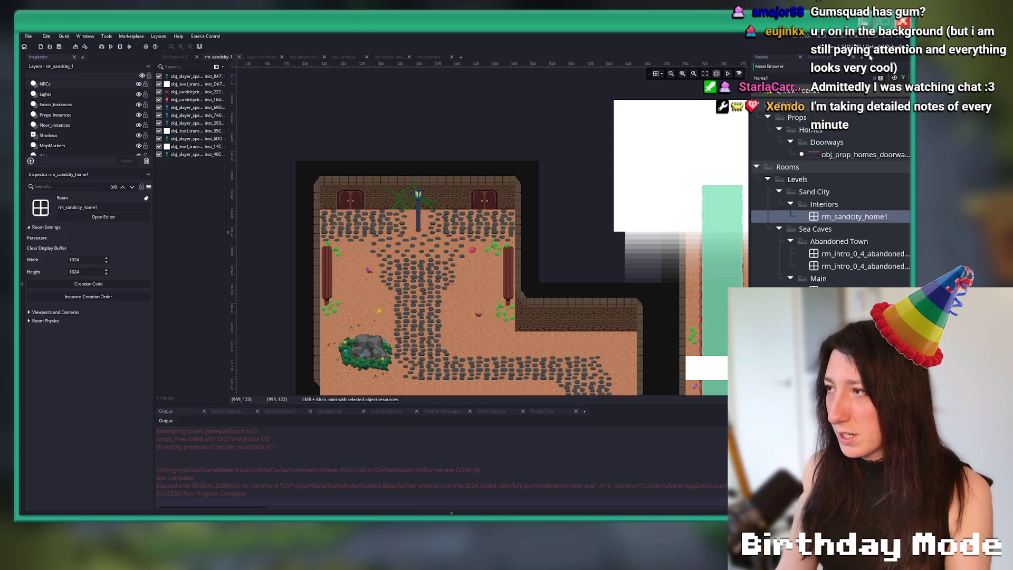
pyautogui.press('Escape')
pyautogui.hotkey('ctrl', 'd')
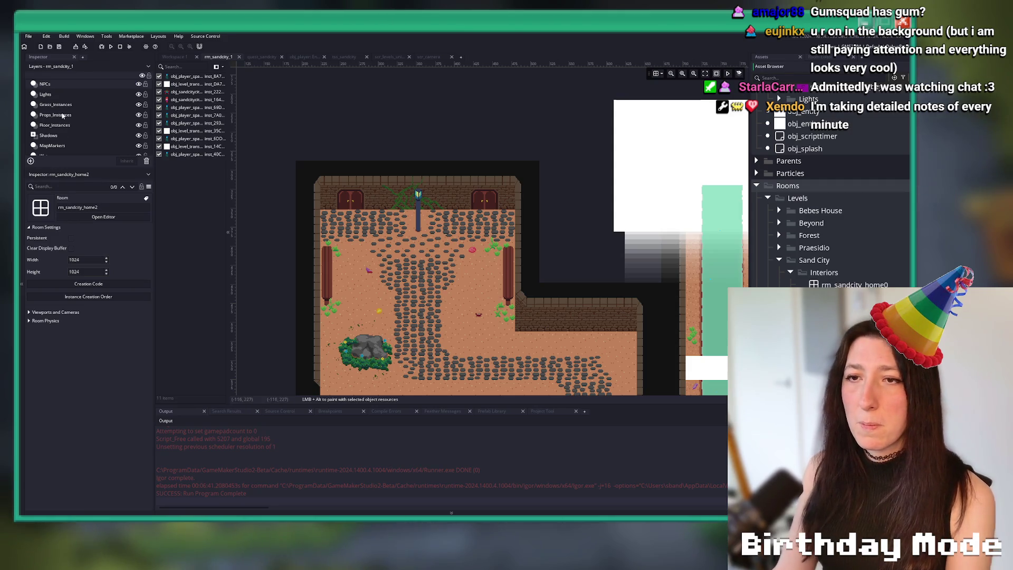
# Change the door instance's creation code to lead to rm_sandcity_home2.
pyautogui.click(55, 114)
pyautogui.click(349, 207)
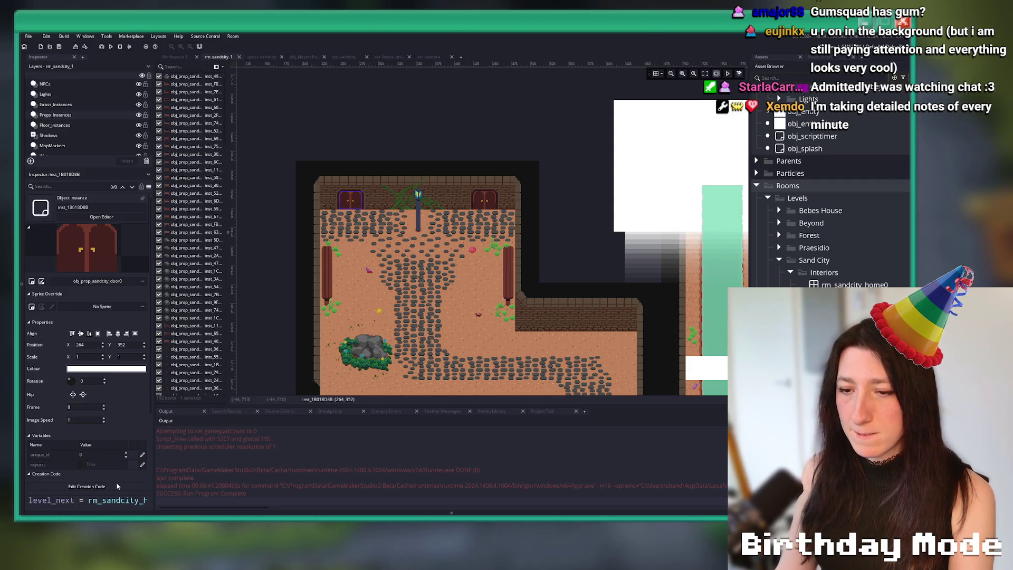
pyautogui.click(86, 486)
pyautogui.write('2')
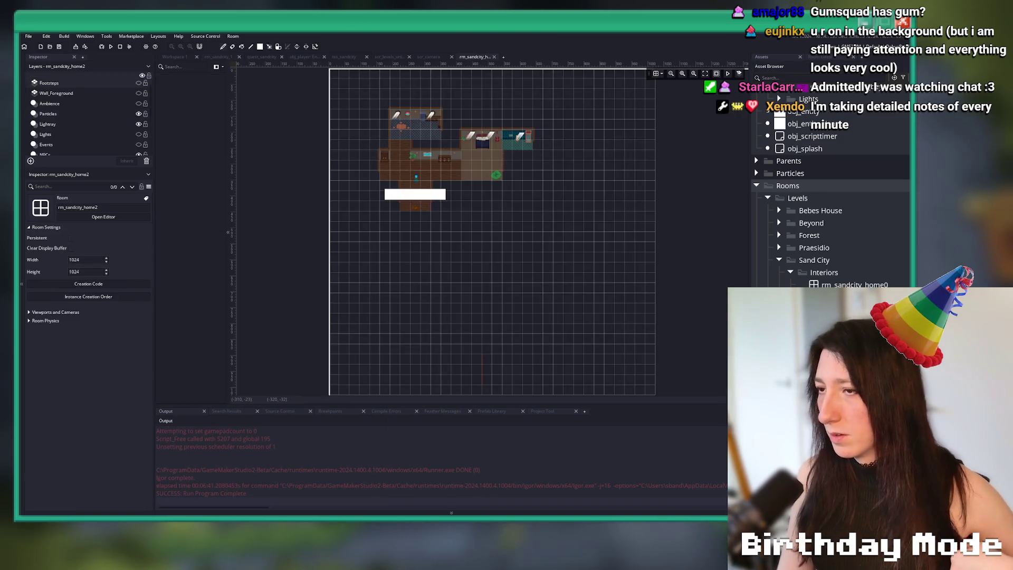
# Drag the player and white exit trigger instances right, beside the bedroom.
pyautogui.scroll(4, 495, 205)
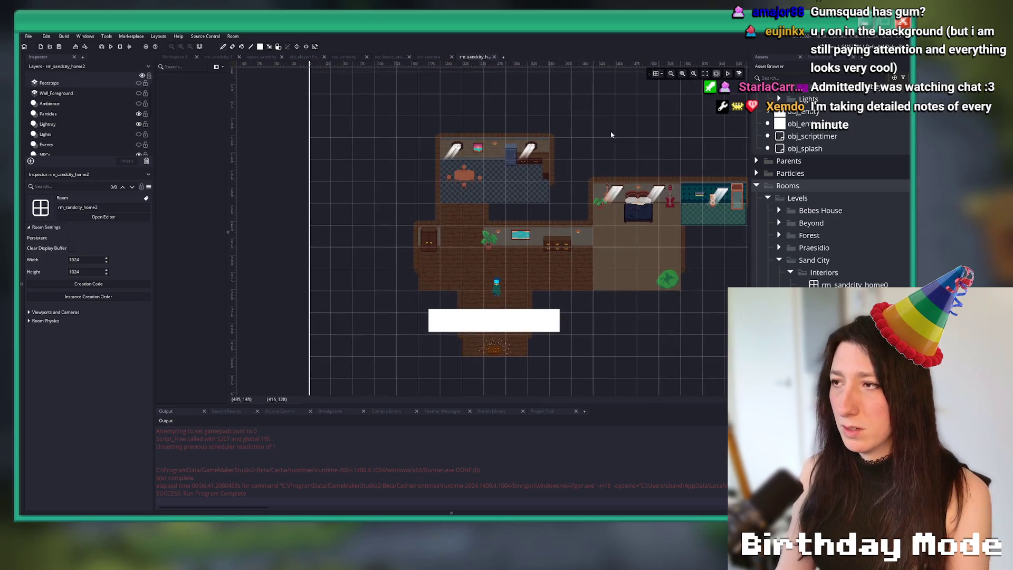
pyautogui.click(659, 74)
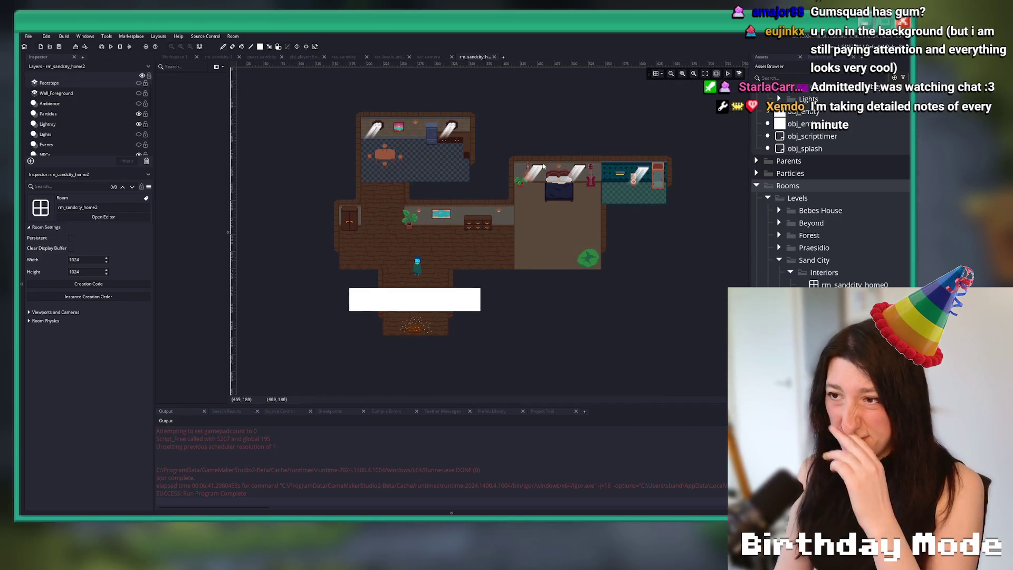
pyautogui.scroll(-2, 65, 136)
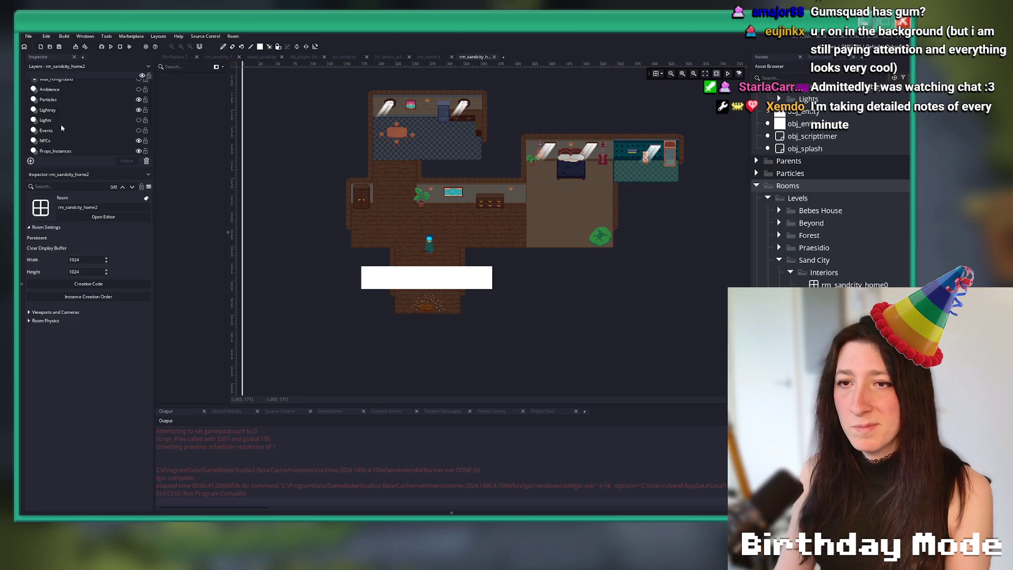
pyautogui.moveTo(480, 329); pyautogui.dragTo(360, 229)
pyautogui.scroll(-2, 361, 231)
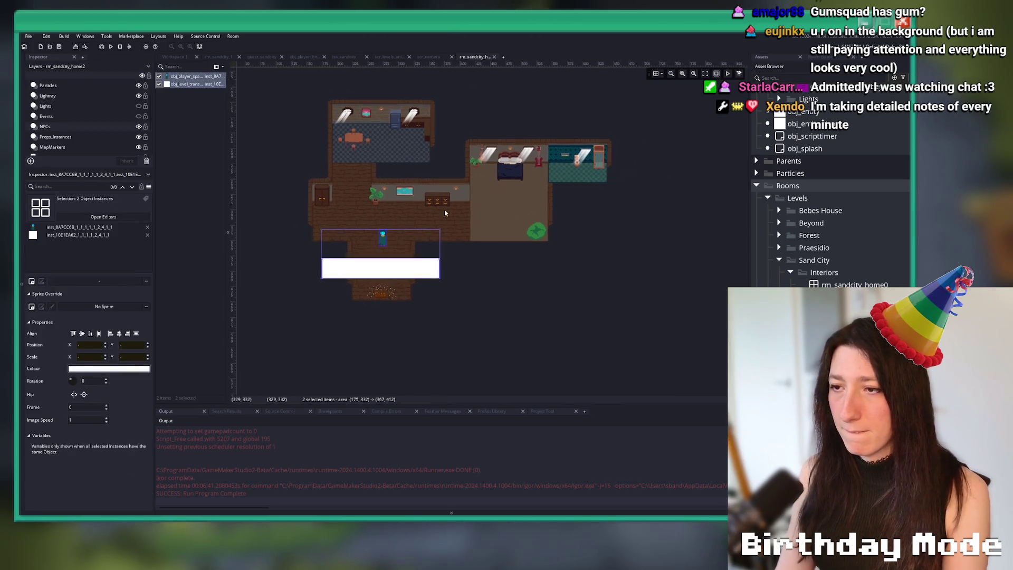
pyautogui.click(660, 74)
pyautogui.moveTo(418, 260); pyautogui.dragTo(593, 260)
# Select all Clips-layer blocks, shift them about 330 px right, and hide the Clips layer.
pyautogui.moveTo(528, 250)
pyautogui.mouseDown()
pyautogui.moveTo(550, 280)
pyautogui.moveTo(527, 282)
pyautogui.mouseUp()
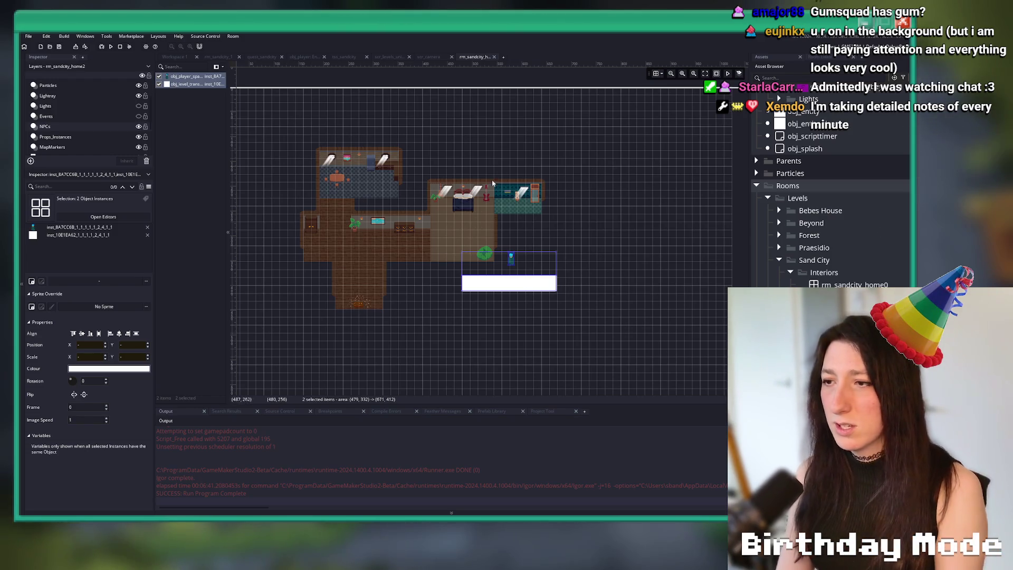
pyautogui.scroll(2, 570, 208)
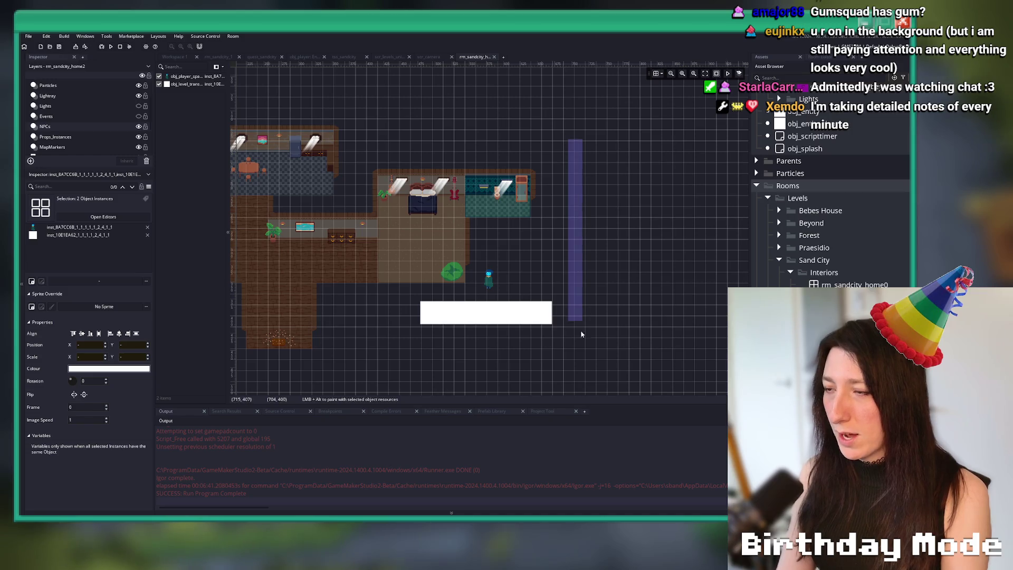
pyautogui.moveTo(469, 307); pyautogui.dragTo(623, 257)
pyautogui.scroll(1, 612, 232)
pyautogui.scroll(-3, 79, 132)
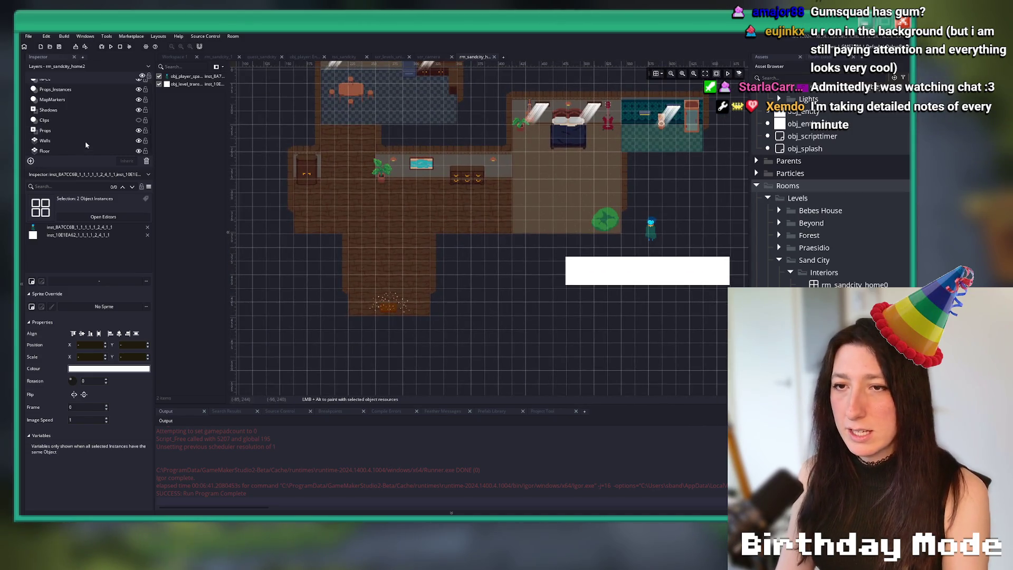
pyautogui.click(64, 150)
pyautogui.click(48, 120)
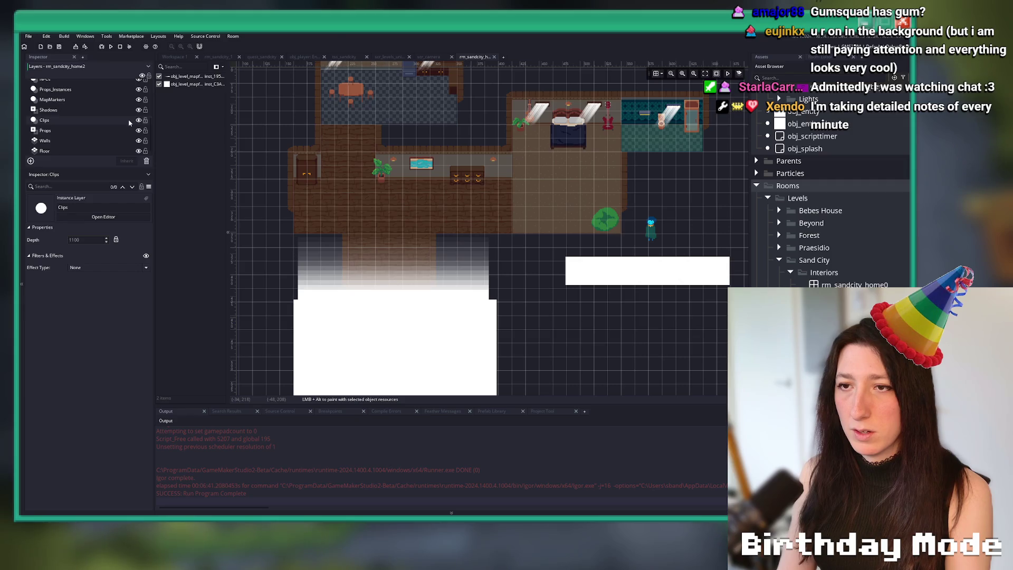
pyautogui.scroll(-2, 372, 208)
pyautogui.hotkey('ctrl', 'a')
pyautogui.moveTo(326, 222); pyautogui.dragTo(502, 215)
pyautogui.press('Escape')
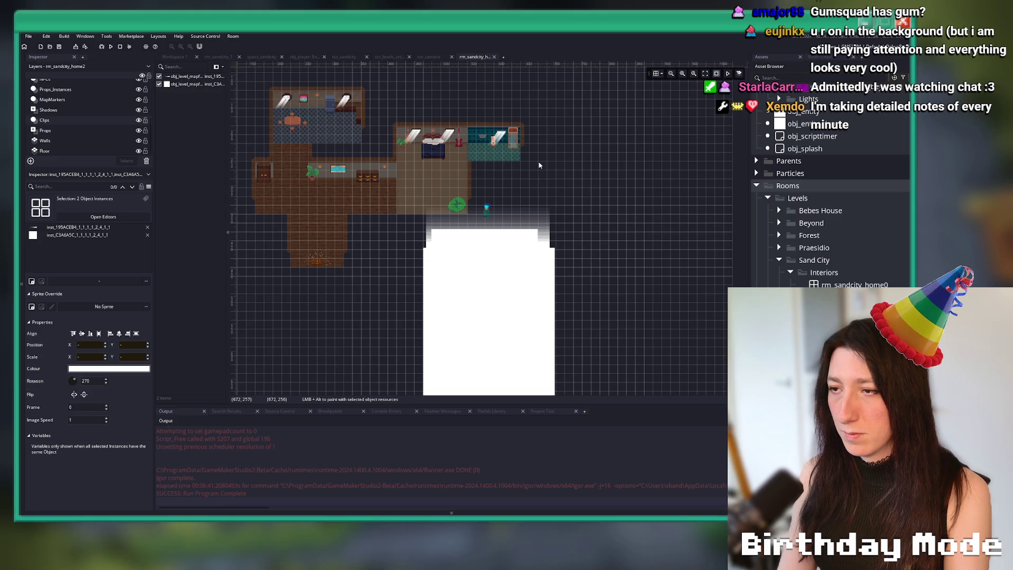
pyautogui.click(139, 121)
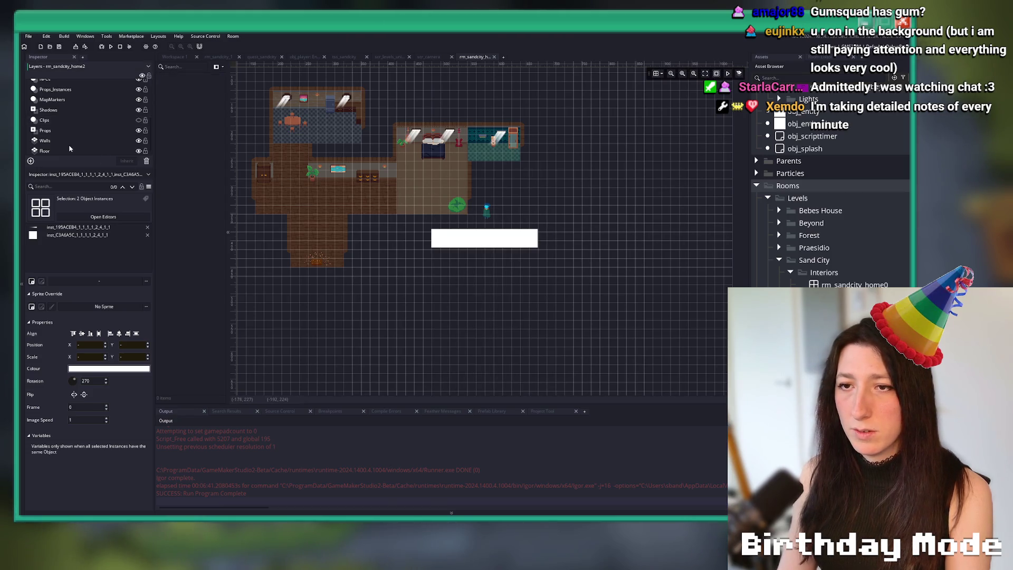
# Select the six ember props at the bottom of the hallway on the Props layer.
pyautogui.click(45, 131)
pyautogui.moveTo(284, 286); pyautogui.dragTo(350, 243)
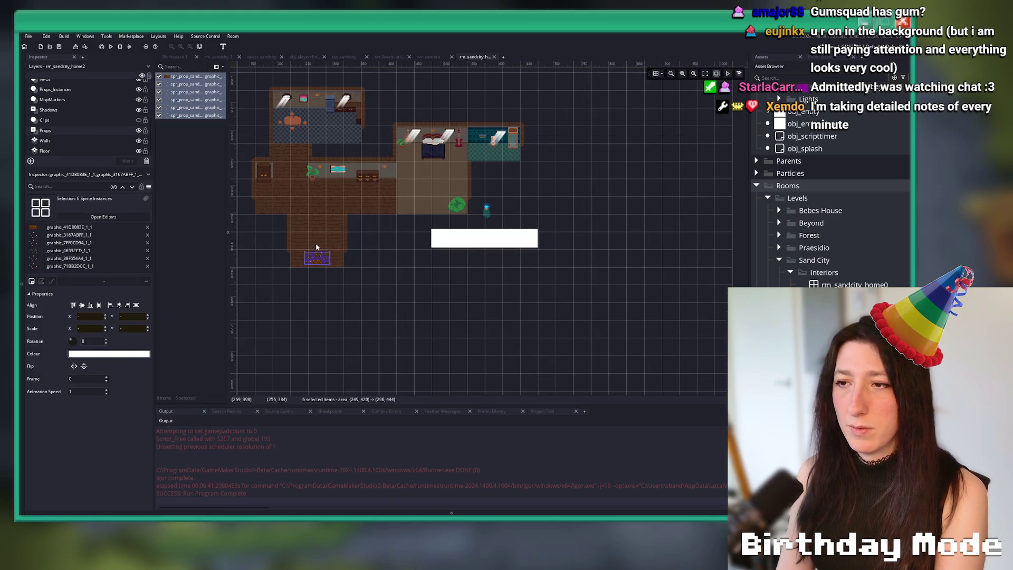
pyautogui.scroll(2, 350, 267)
pyautogui.scroll(2, 99, 139)
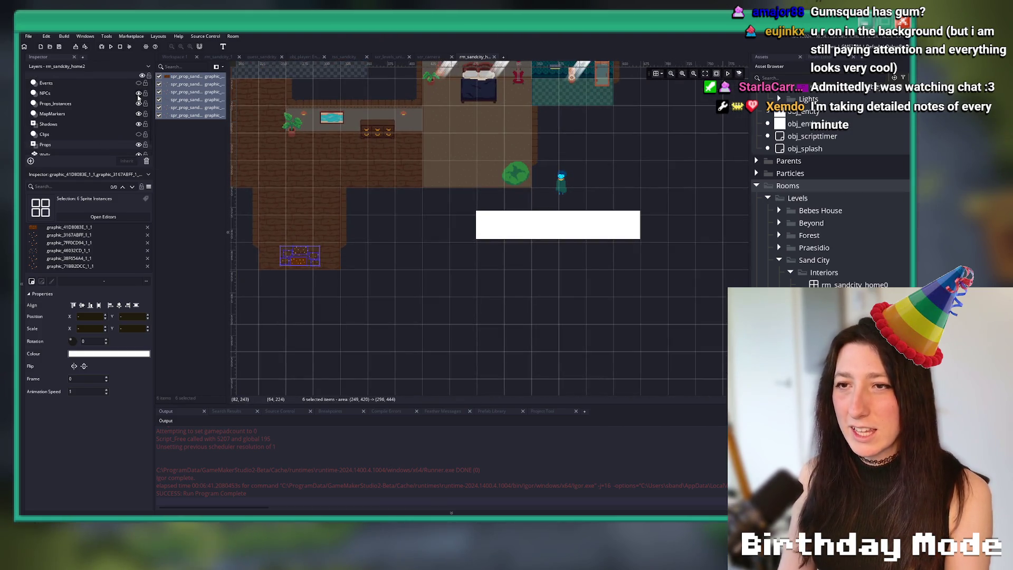
pyautogui.click(138, 94)
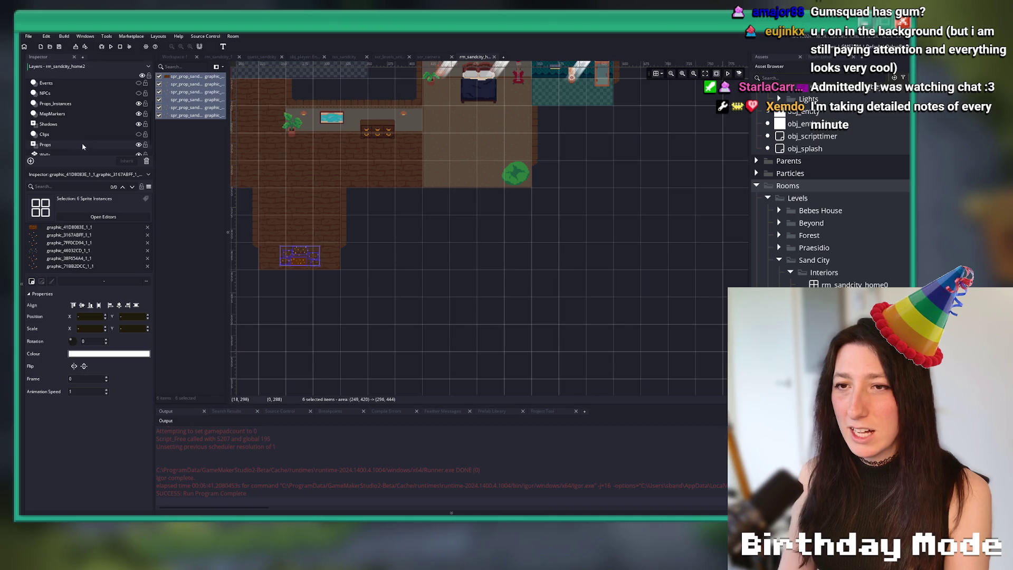
pyautogui.click(139, 93)
# Drag the six props up beside the player, just above the exit trigger, and deselect them.
pyautogui.moveTo(311, 260); pyautogui.dragTo(584, 206)
pyautogui.scroll(2, 588, 190)
pyautogui.scroll(2, 574, 167)
pyautogui.moveTo(534, 263); pyautogui.dragTo(497, 251)
pyautogui.scroll(-4, 497, 251)
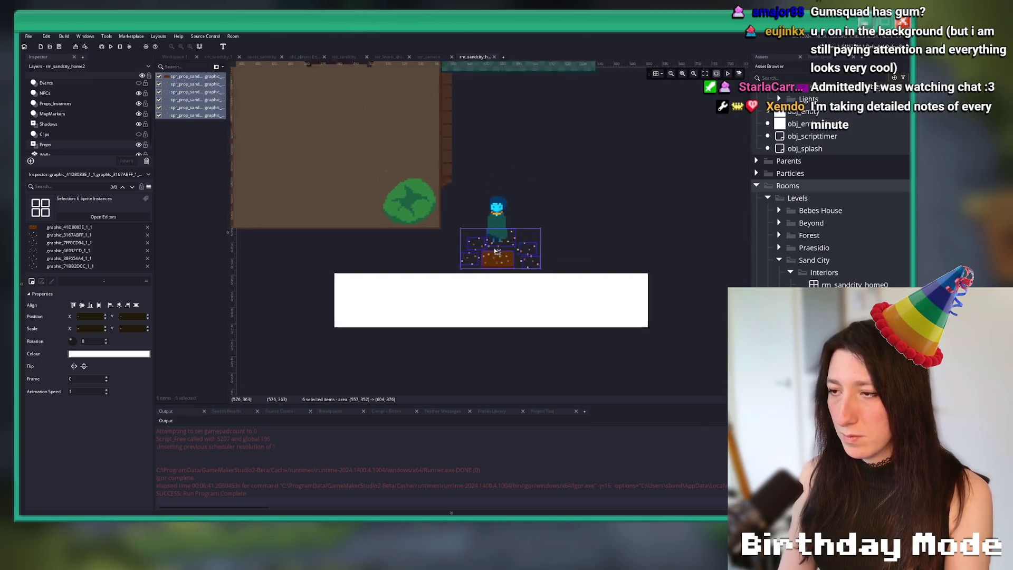
pyautogui.scroll(1, 415, 284)
pyautogui.click(415, 284)
pyautogui.scroll(-2, 359, 253)
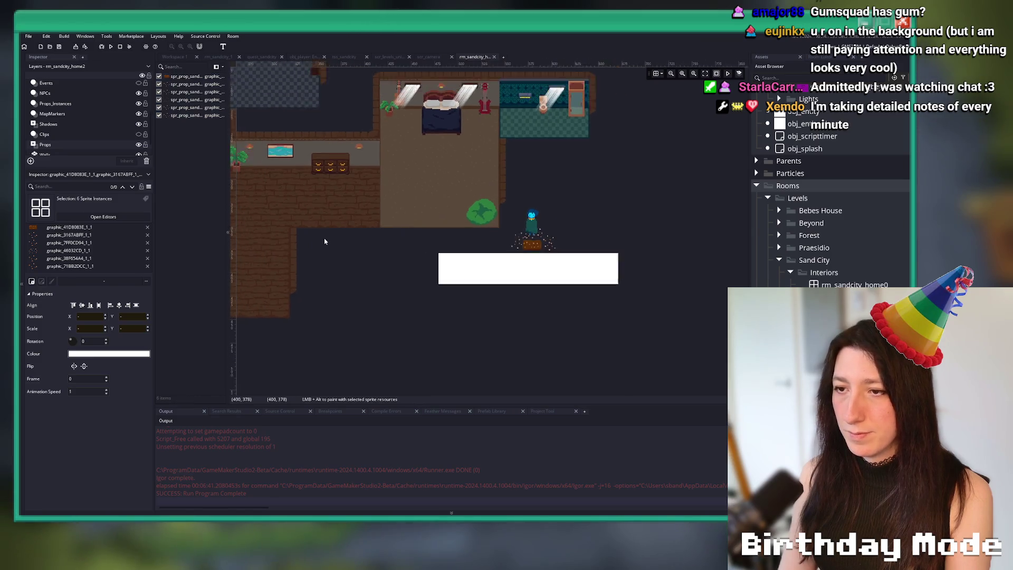
pyautogui.click(332, 166)
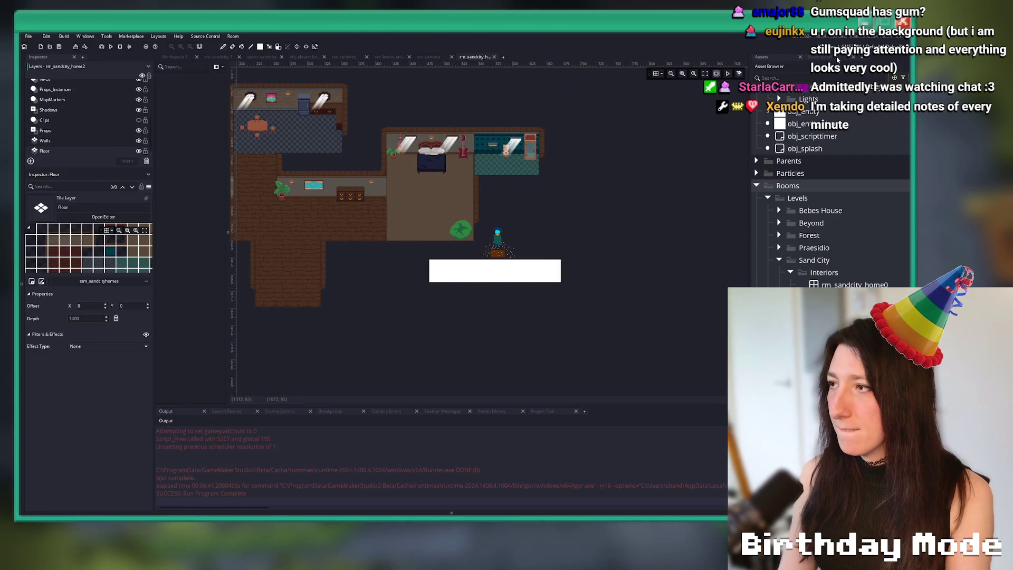
# Select a single brick floor tile from the room's tile palette.
pyautogui.click(820, 57)
pyautogui.scroll(-2, 801, 179)
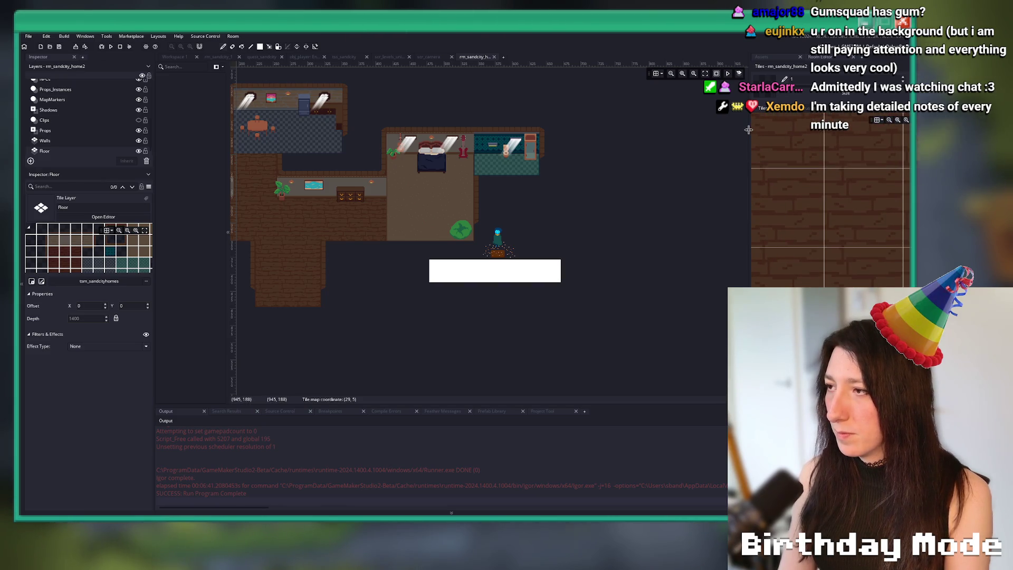
pyautogui.moveTo(748, 130); pyautogui.dragTo(718, 130)
pyautogui.scroll(-1, 770, 158)
pyautogui.moveTo(770, 154); pyautogui.dragTo(838, 209)
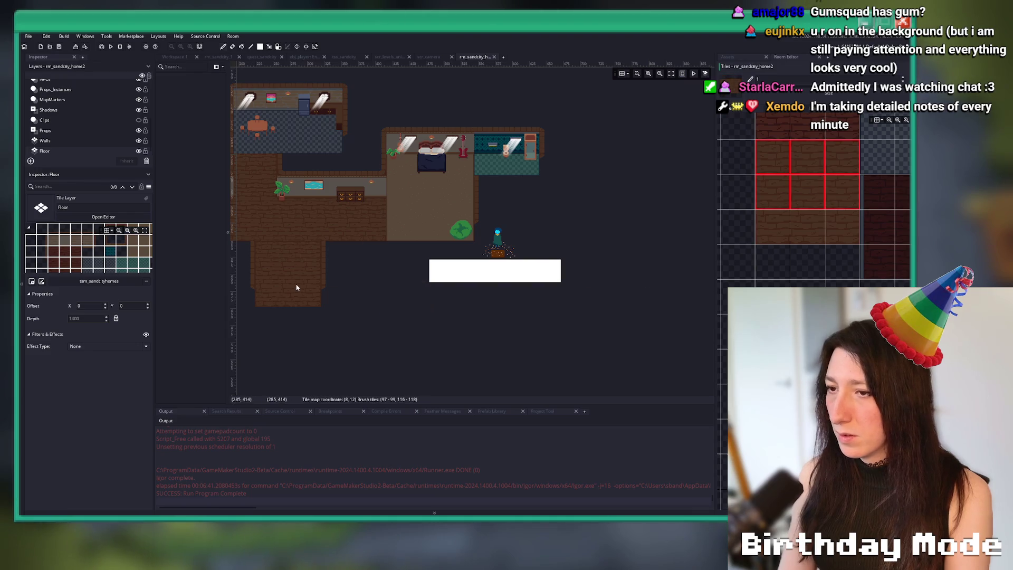
pyautogui.click(835, 183)
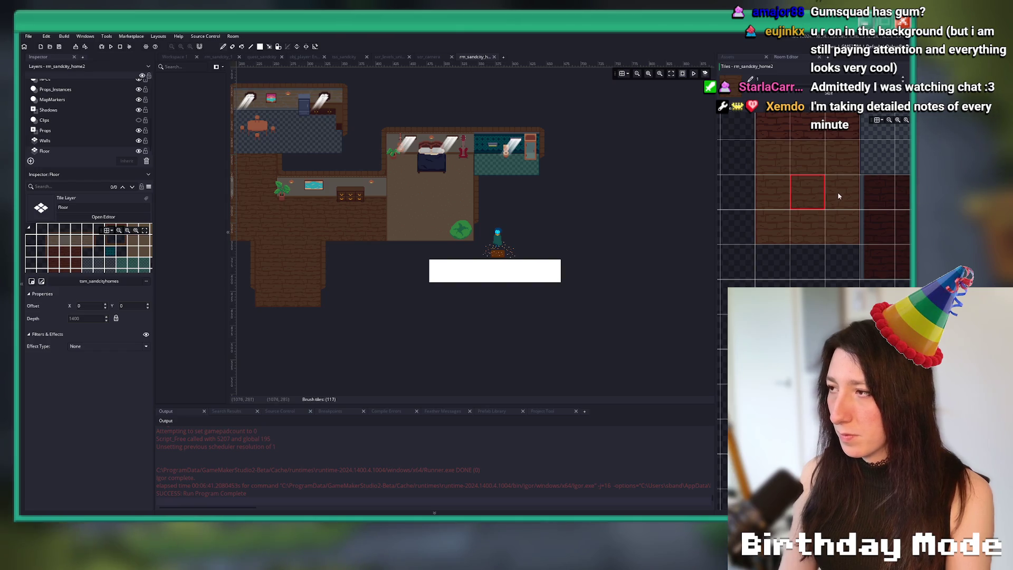
# Paint a brick floor strip below the player, extending downward and widened by a column.
pyautogui.click(498, 261)
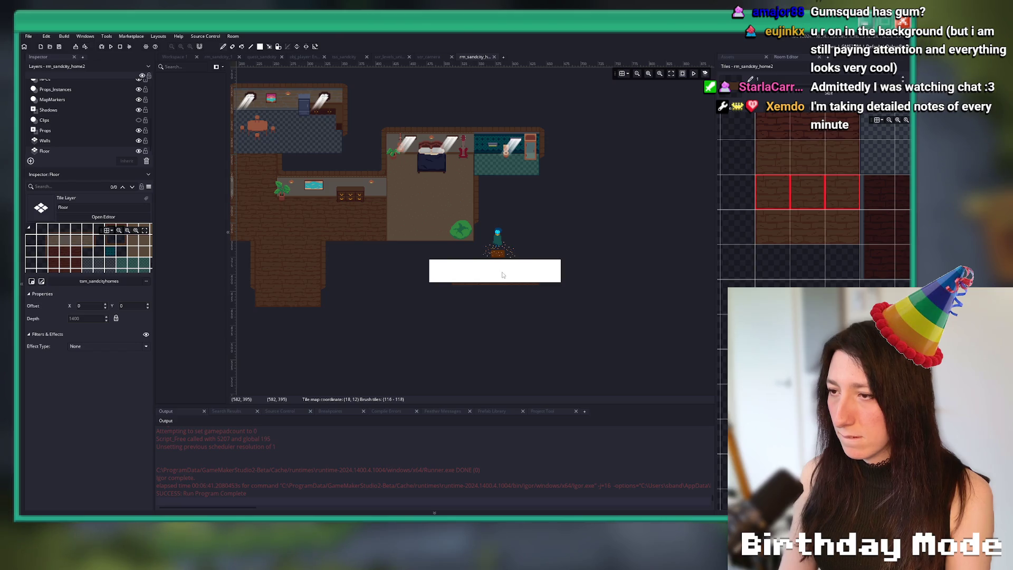
pyautogui.moveTo(485, 290); pyautogui.dragTo(480, 340)
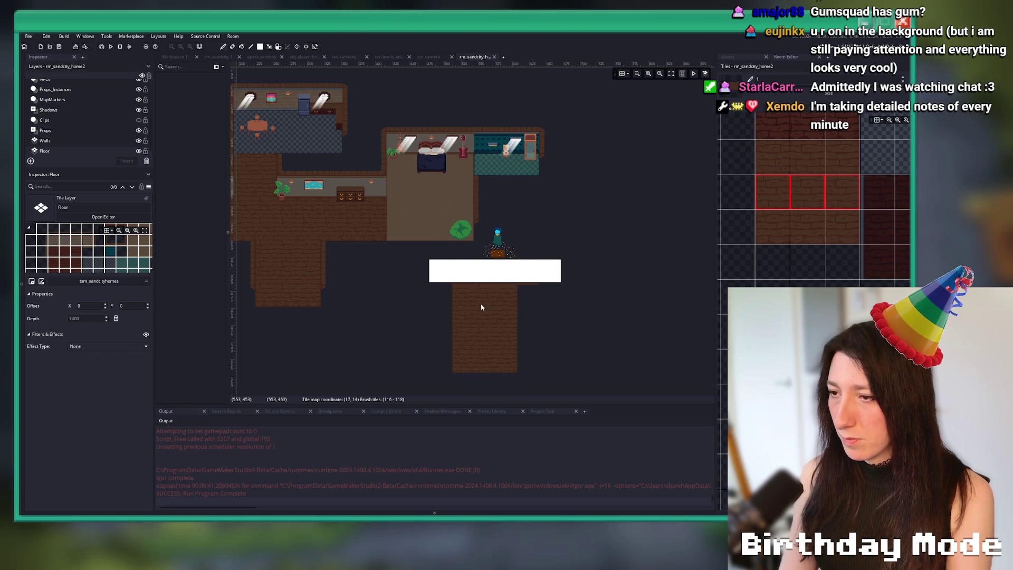
pyautogui.scroll(-3, 472, 297)
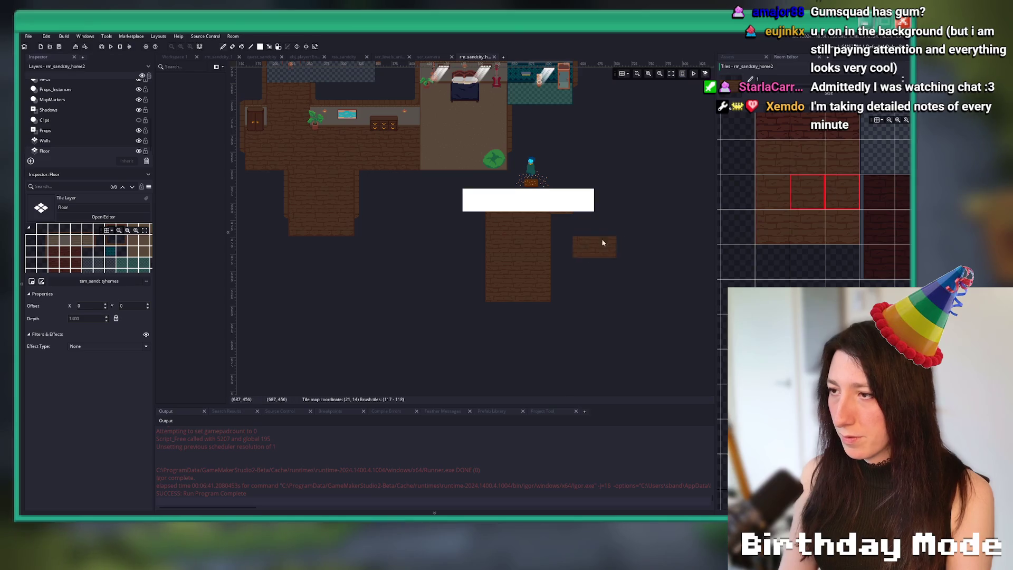
pyautogui.moveTo(554, 215); pyautogui.dragTo(549, 264)
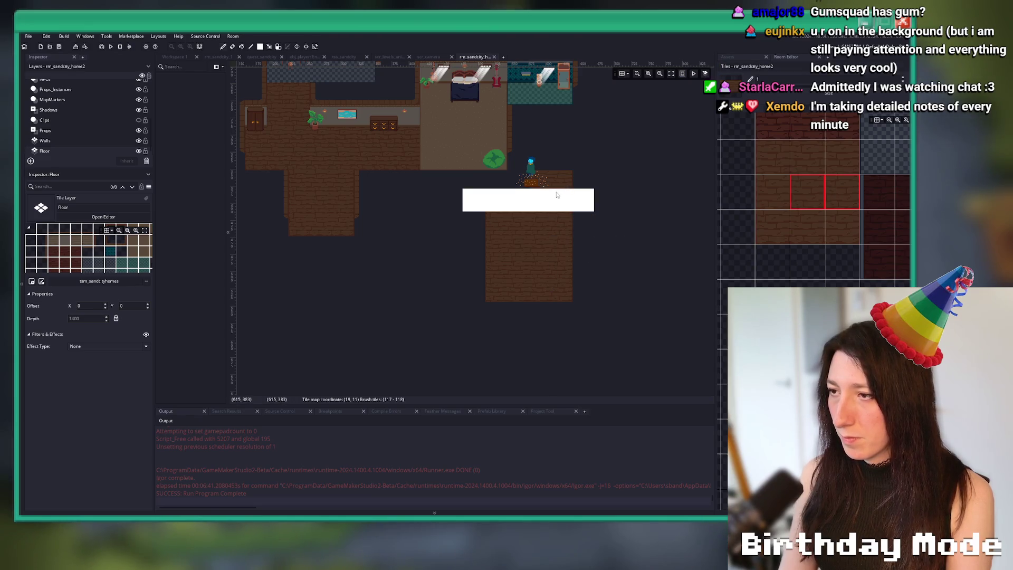
pyautogui.scroll(1, 116, 122)
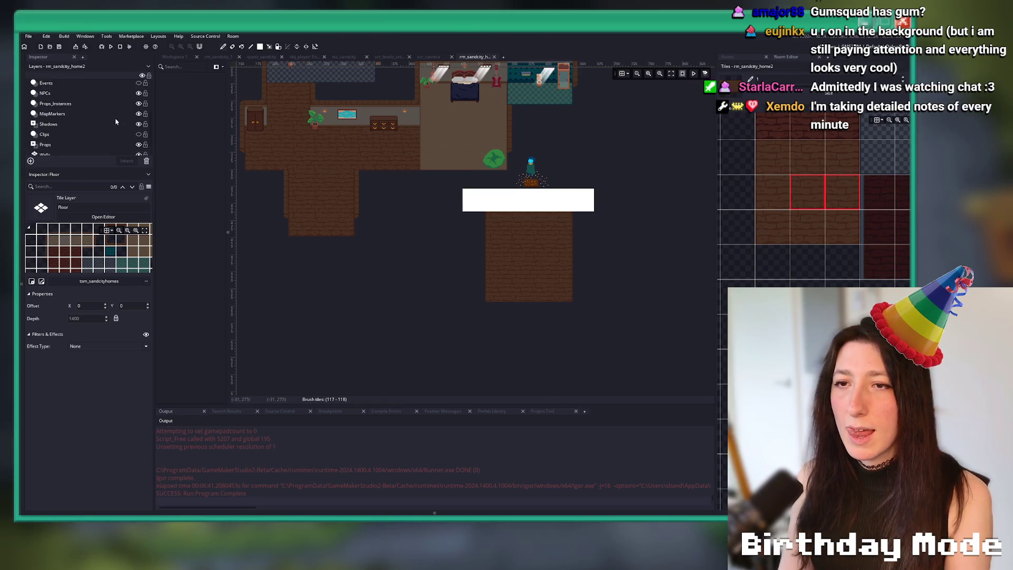
# Hide the NPCs layer to clear the view.
pyautogui.click(139, 93)
pyautogui.scroll(2, 488, 196)
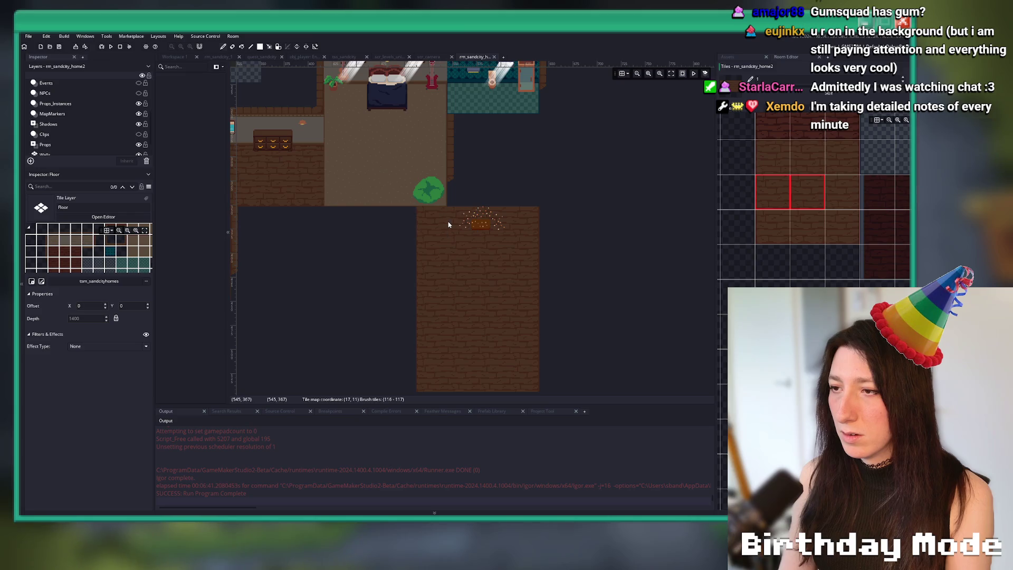
pyautogui.scroll(-3, 448, 221)
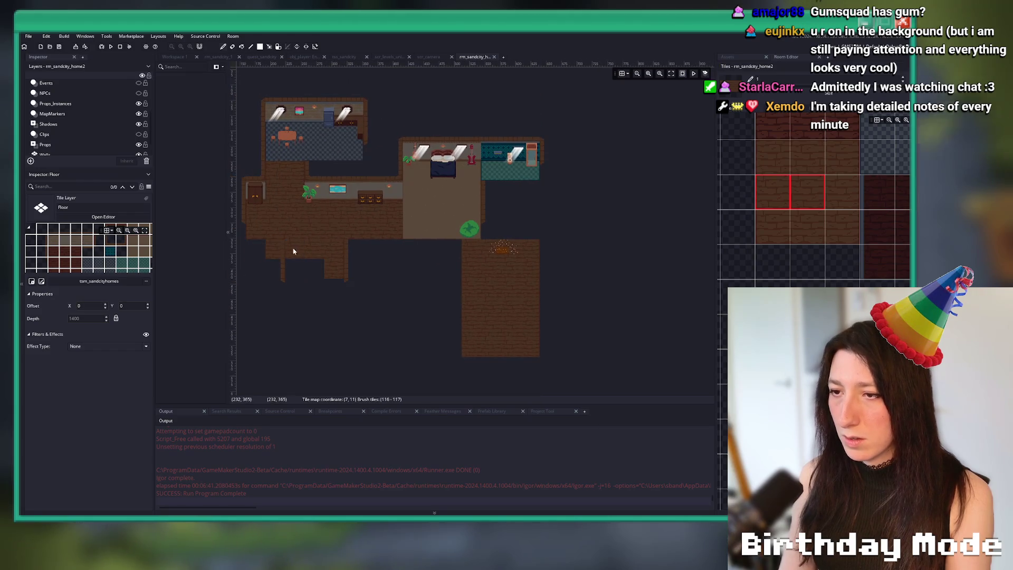
# Erase the old floor tiles from the kitchen, hallway, lower-left rooms and bedroom.
pyautogui.scroll(-2, 291, 251)
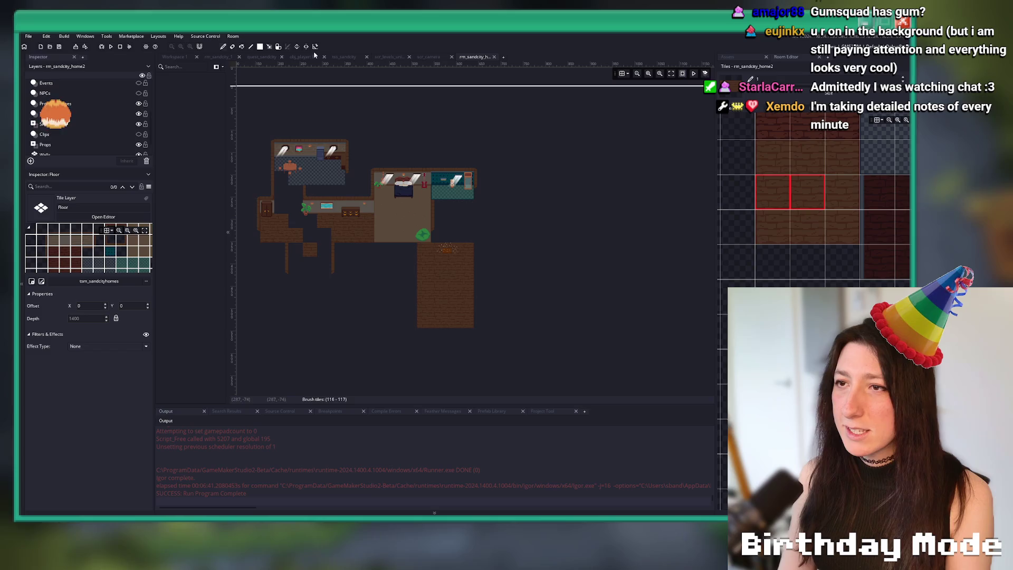
pyautogui.moveTo(235, 102)
pyautogui.mouseDown()
pyautogui.moveTo(317, 124)
pyautogui.moveTo(372, 273)
pyautogui.mouseUp()
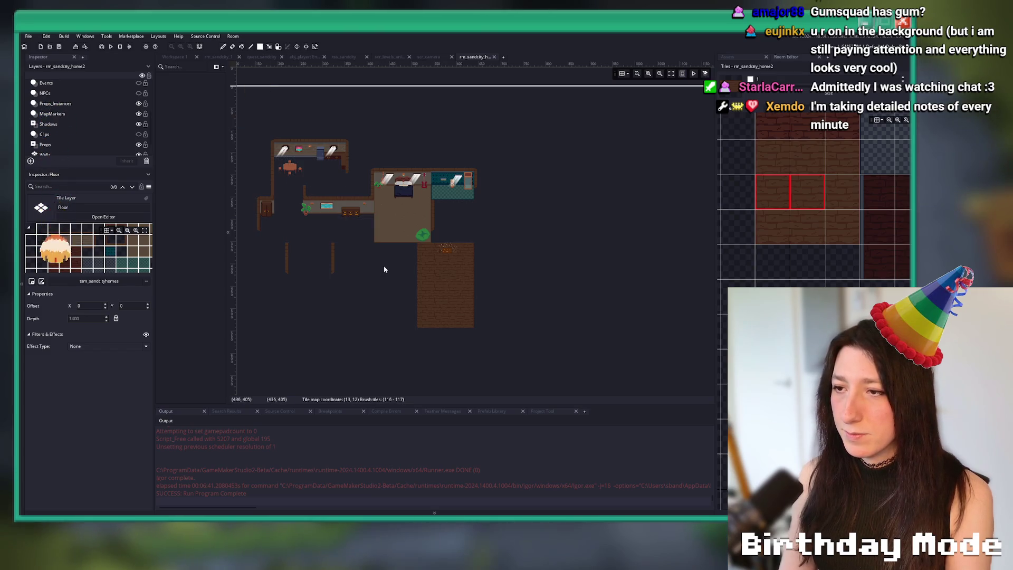
pyautogui.moveTo(375, 186)
pyautogui.mouseDown()
pyautogui.moveTo(480, 220)
pyautogui.moveTo(482, 233)
pyautogui.mouseUp()
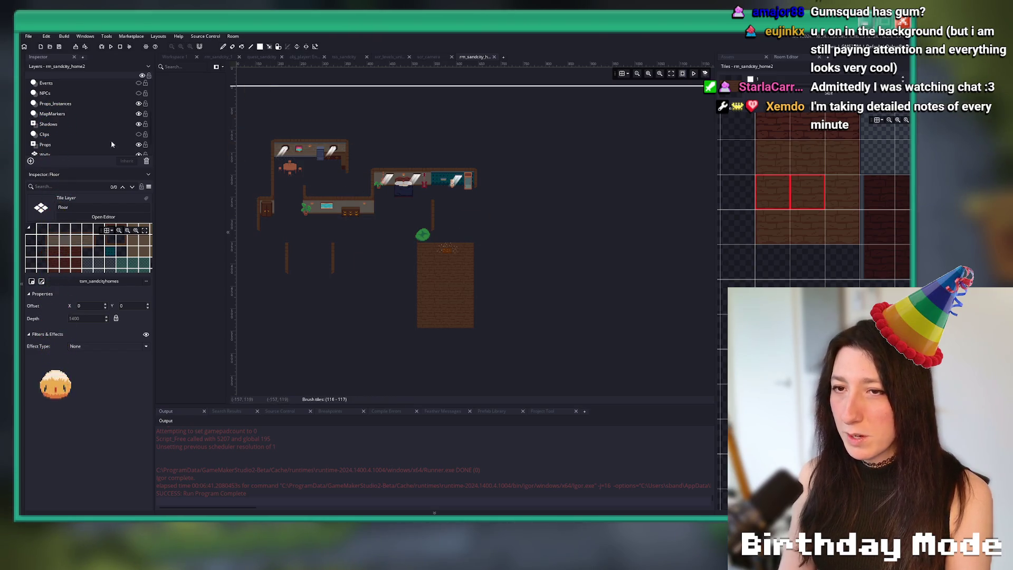
# On the Walls layer, erase the old walls around the kitchen, left rooms and bedroom.
pyautogui.click(47, 153)
pyautogui.moveTo(256, 138); pyautogui.dragTo(347, 254)
pyautogui.moveTo(345, 169)
pyautogui.mouseDown()
pyautogui.moveTo(375, 214)
pyautogui.moveTo(467, 208)
pyautogui.mouseUp()
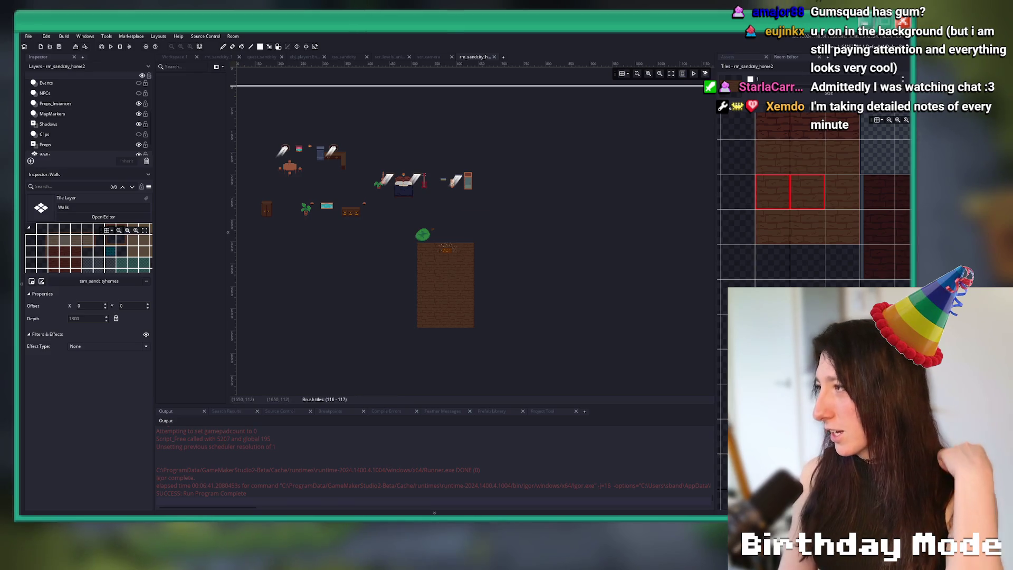
# Make the Wall_Foreground layer visible, then return to editing the Walls layer.
pyautogui.scroll(3, 78, 108)
pyautogui.click(119, 95)
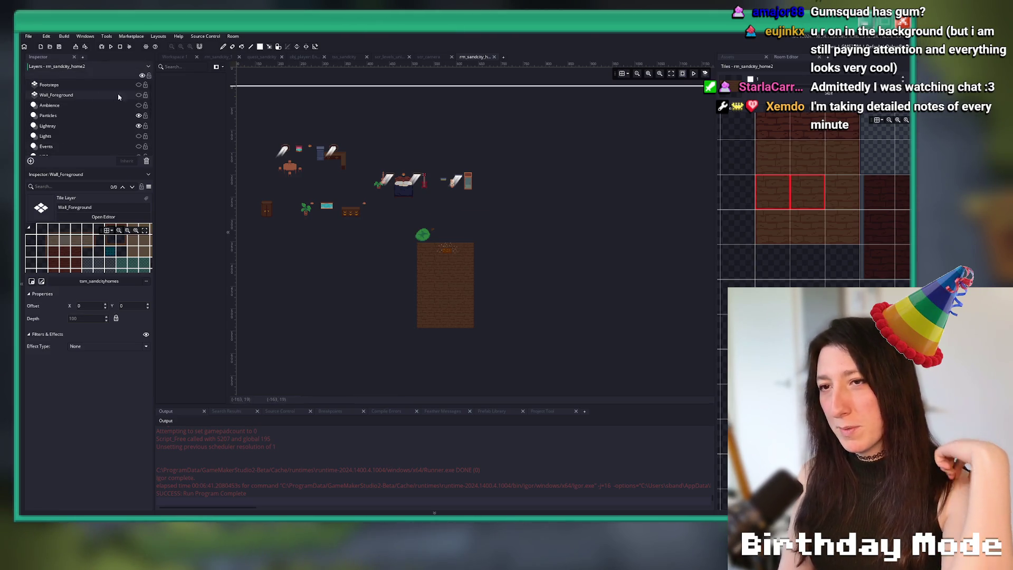
pyautogui.click(138, 95)
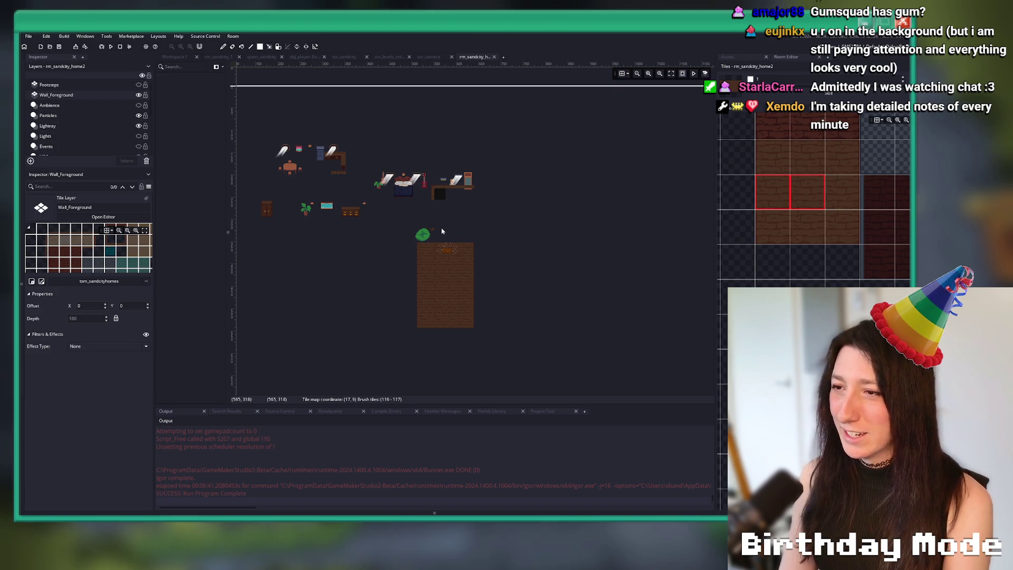
pyautogui.scroll(-3, 84, 137)
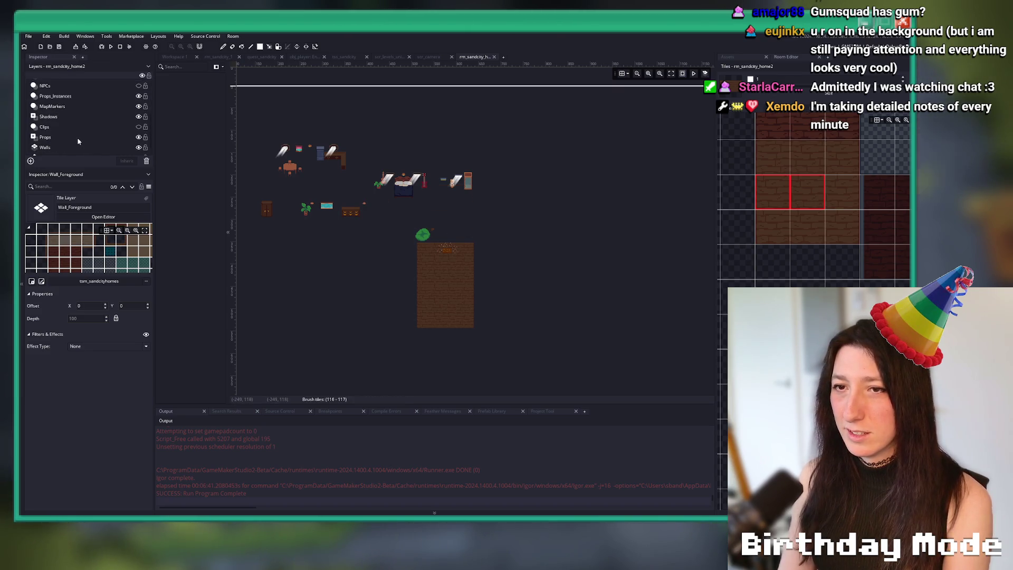
pyautogui.scroll(-1, 70, 109)
pyautogui.click(100, 141)
pyautogui.scroll(3, 407, 213)
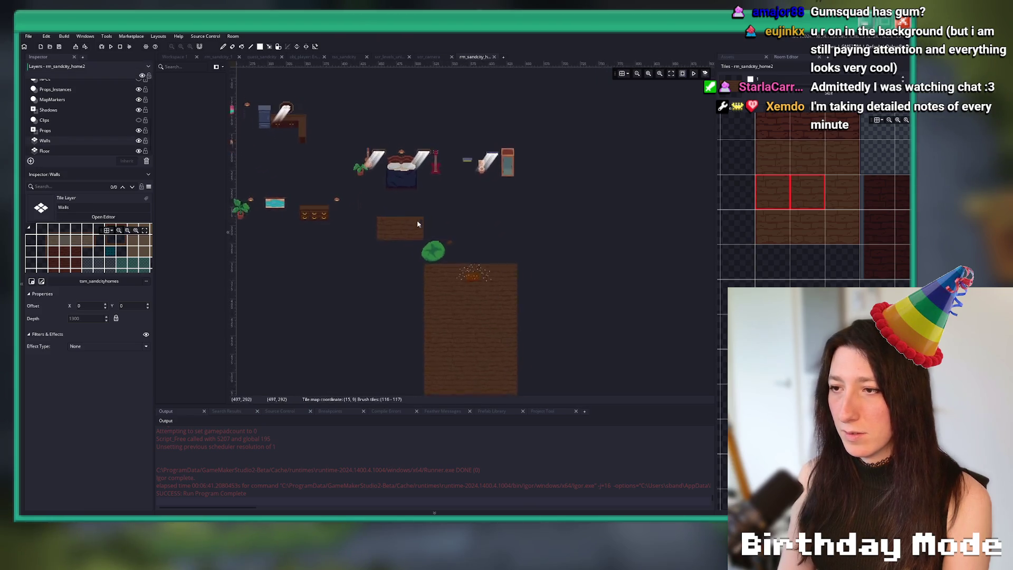
# On the Floor layer, pick a wall tile from the tileset.
pyautogui.scroll(-2, 421, 251)
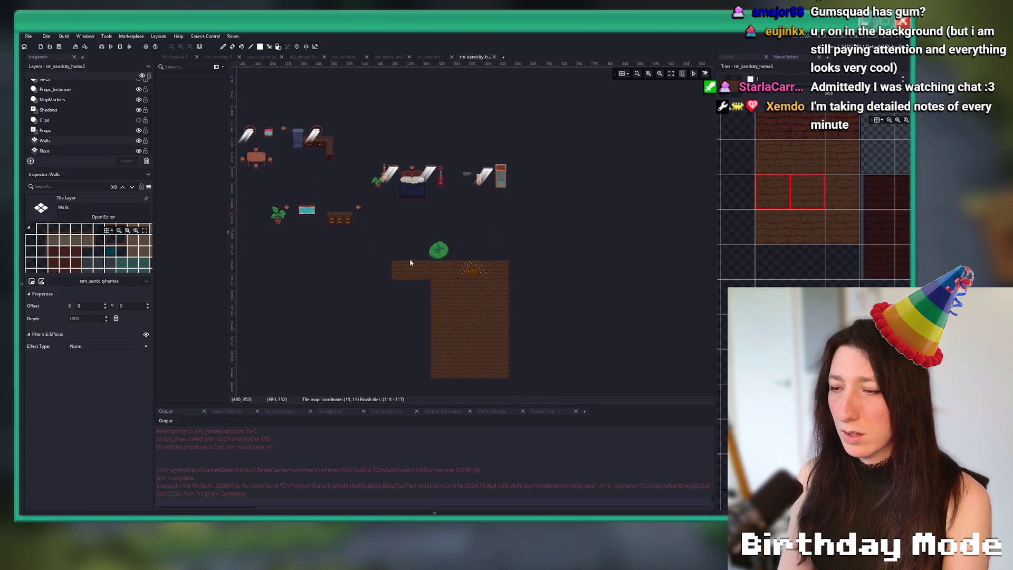
pyautogui.click(80, 151)
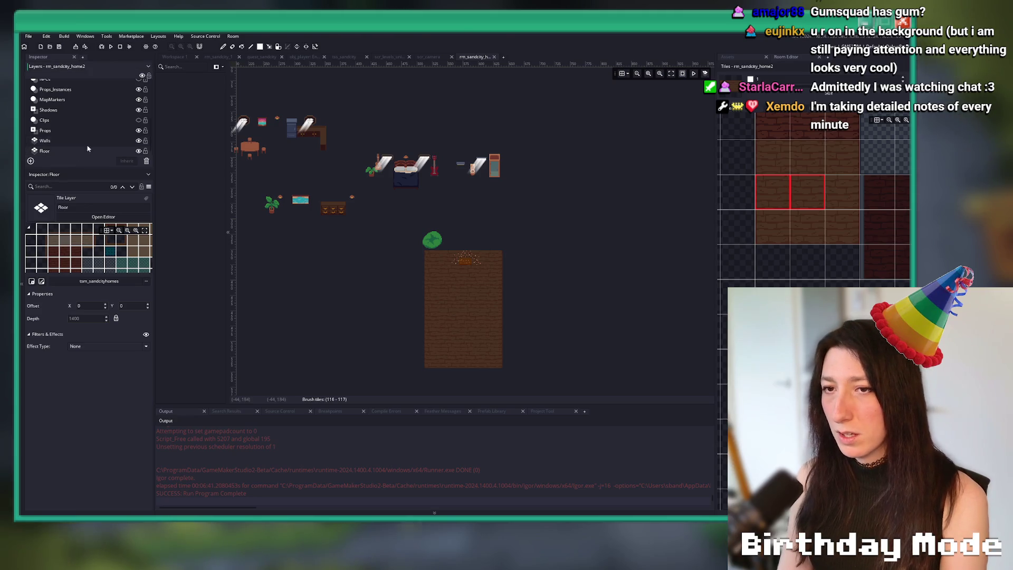
pyautogui.scroll(-2, 803, 245)
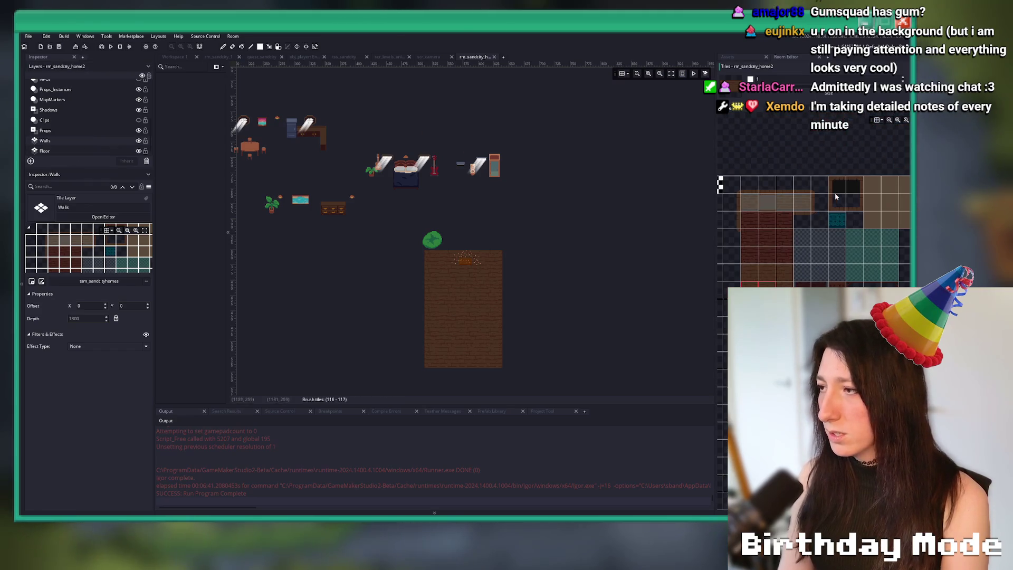
pyautogui.click(835, 197)
pyautogui.hscroll(3, 823, 202)
pyautogui.click(872, 199)
pyautogui.scroll(4, 872, 199)
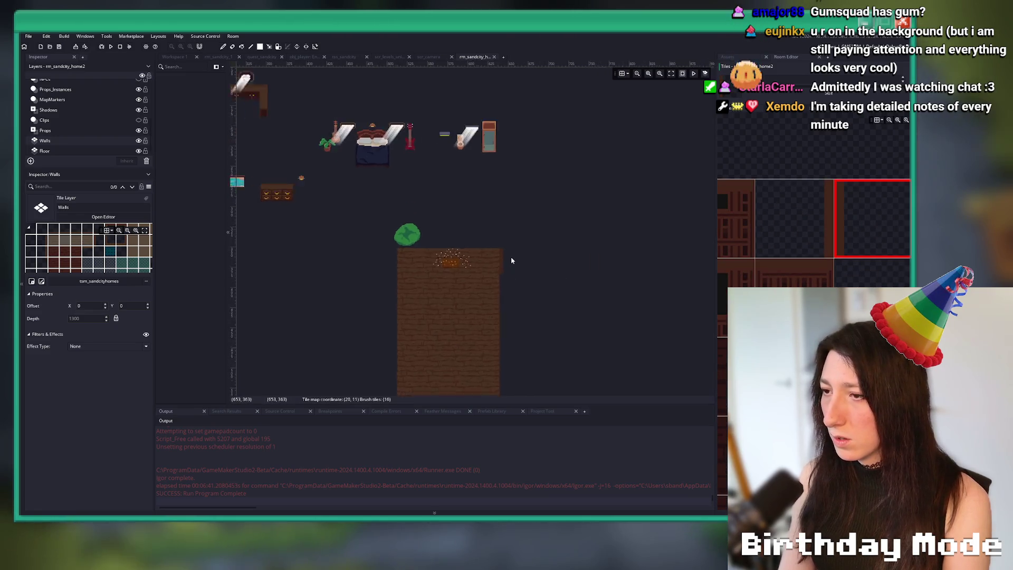
# Fill the gap at the floor's lower right and add tiles along its left edge.
pyautogui.scroll(3, 511, 257)
pyautogui.scroll(-1, 785, 241)
pyautogui.scroll(-3, 785, 241)
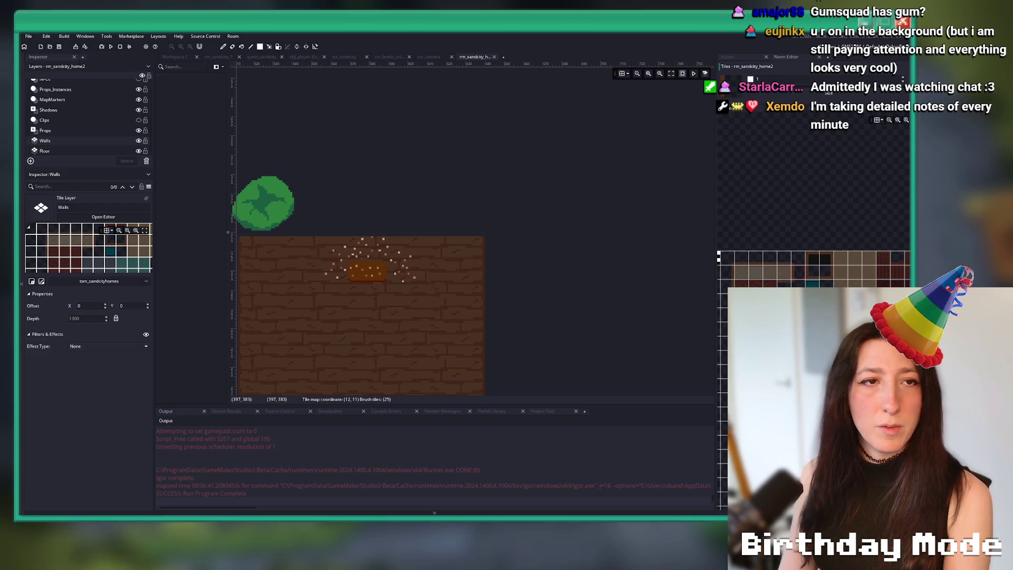
pyautogui.scroll(-5, 496, 233)
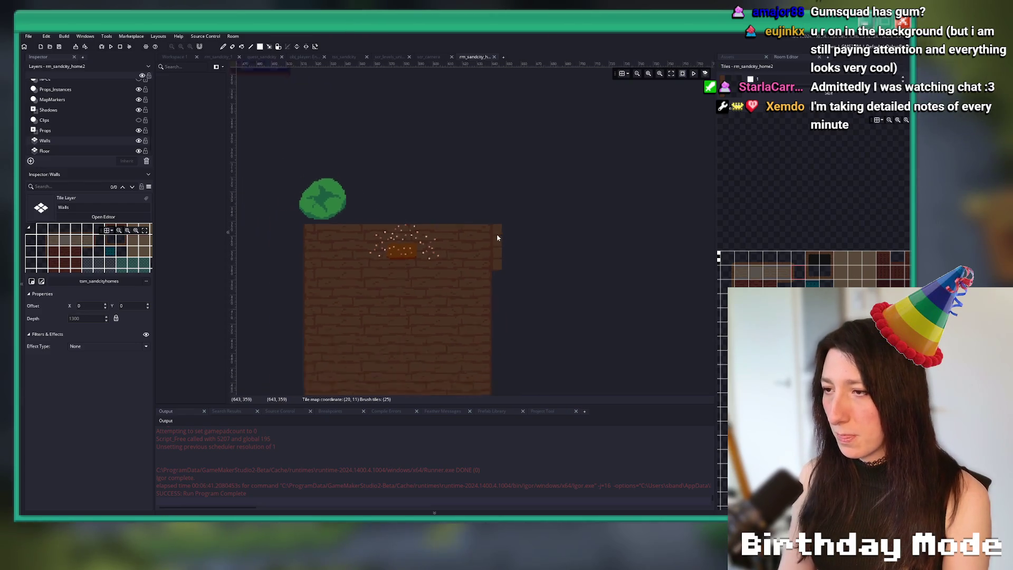
pyautogui.click(498, 348)
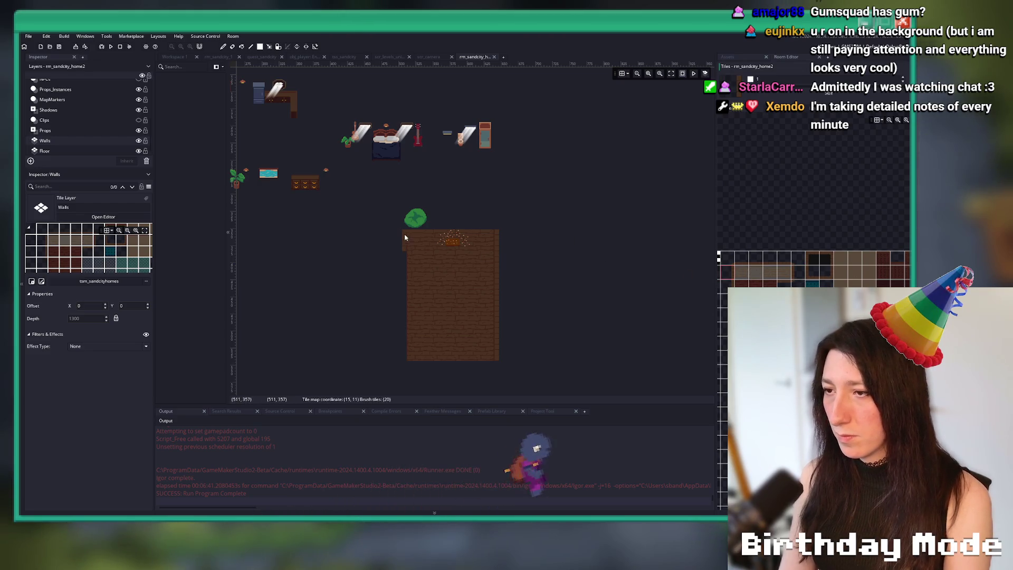
pyautogui.click(398, 288)
pyautogui.scroll(2, 396, 222)
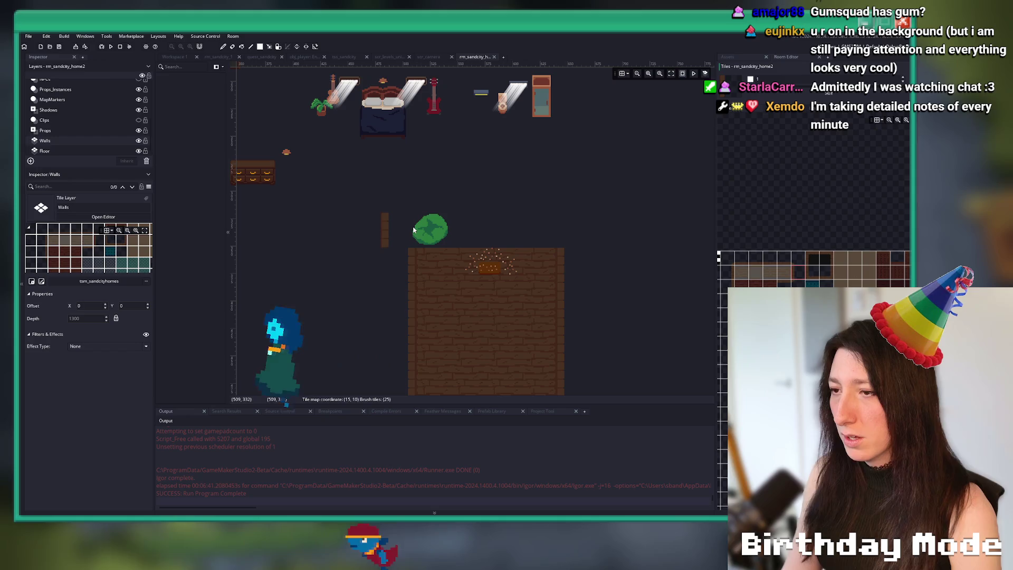
# Paint a dark tile left of the plant on the Wall_Foreground layer.
pyautogui.moveTo(801, 264); pyautogui.dragTo(815, 277)
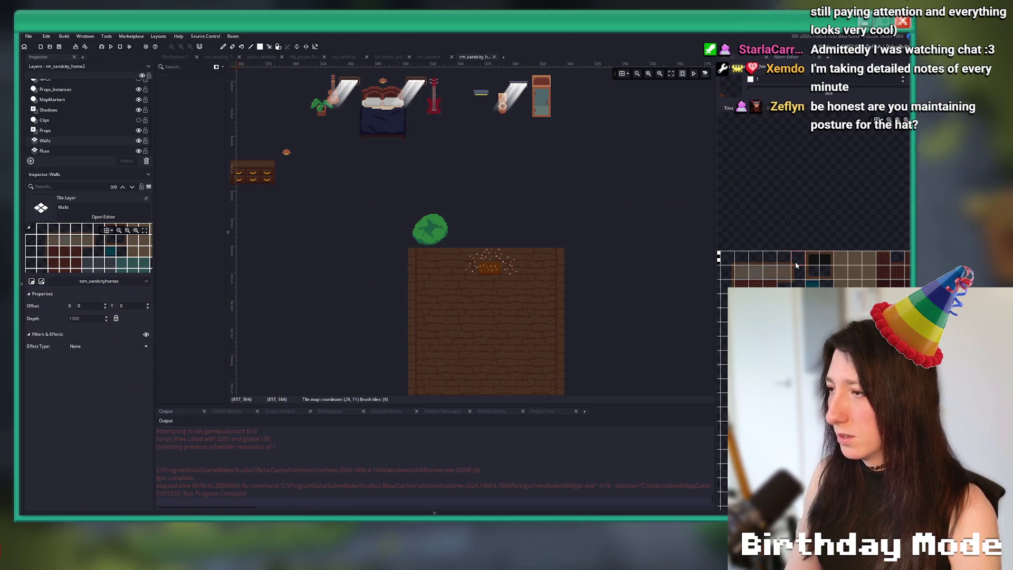
pyautogui.click(820, 258)
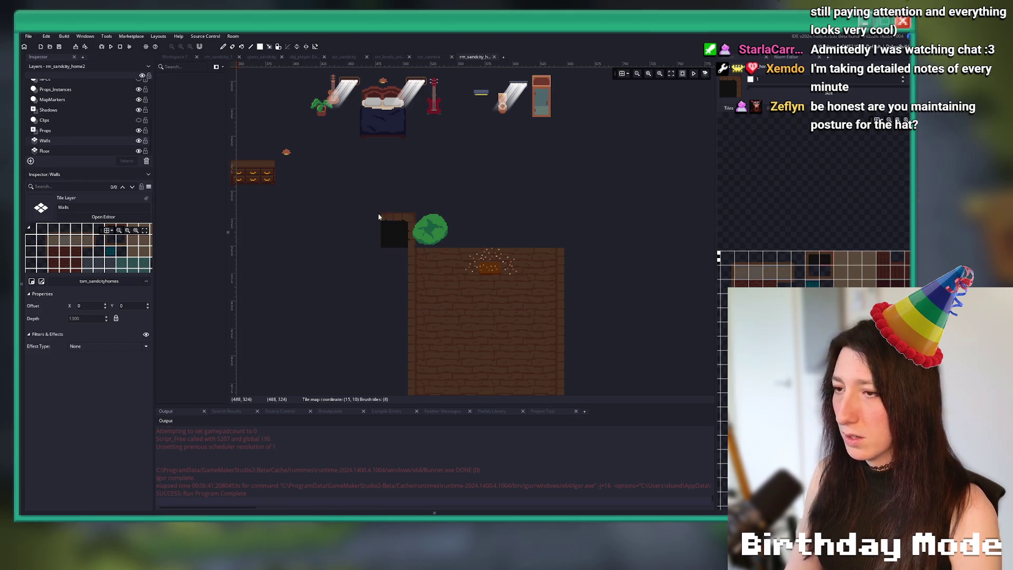
pyautogui.scroll(3, 77, 123)
pyautogui.click(56, 94)
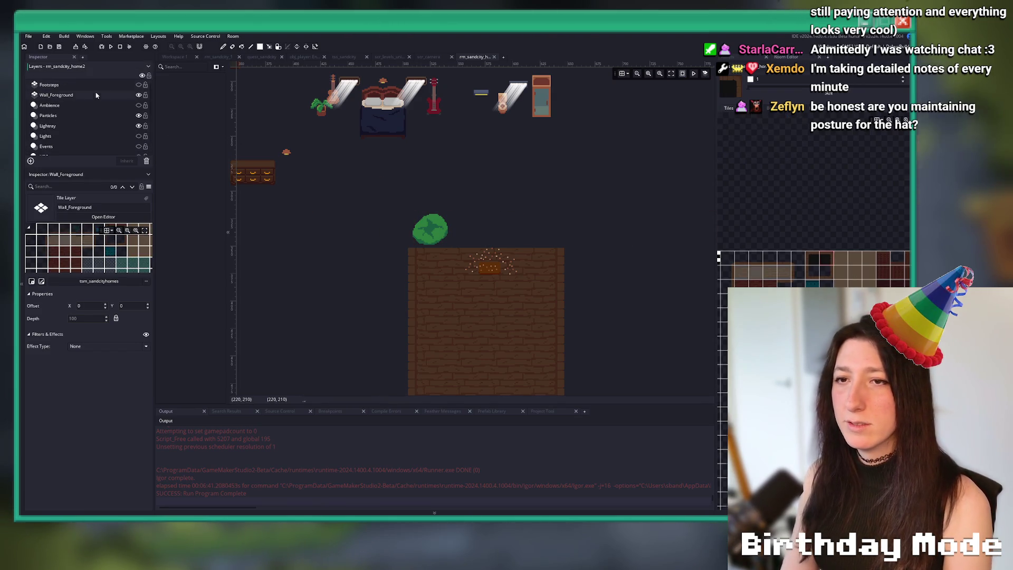
pyautogui.click(398, 231)
pyautogui.click(468, 231)
pyautogui.hotkey('ctrl', 'z')
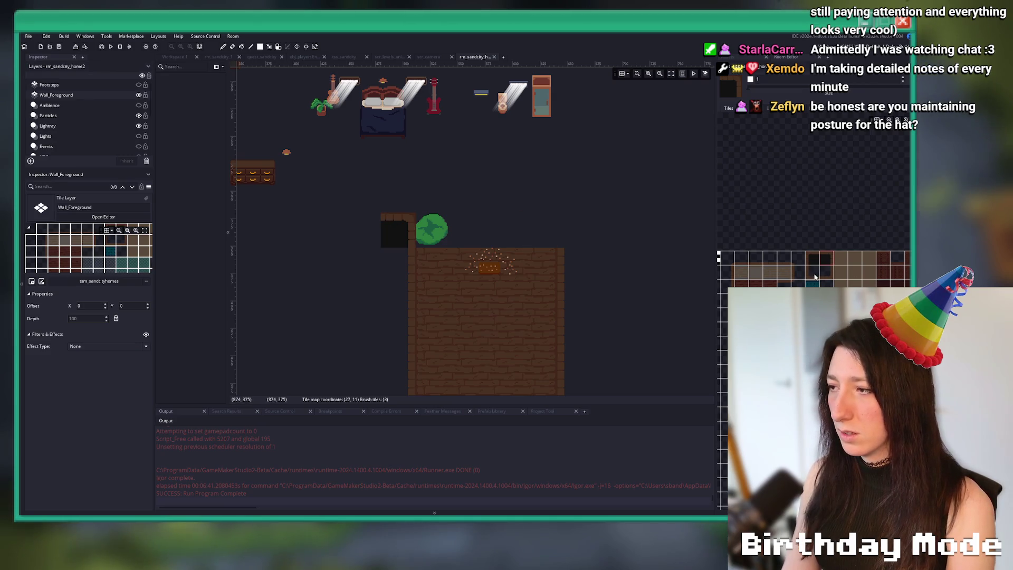
# Paint dark wall tiles at the floor's top-right corner and left of the left wall.
pyautogui.click(578, 233)
pyautogui.click(369, 264)
pyautogui.scroll(-3, 448, 230)
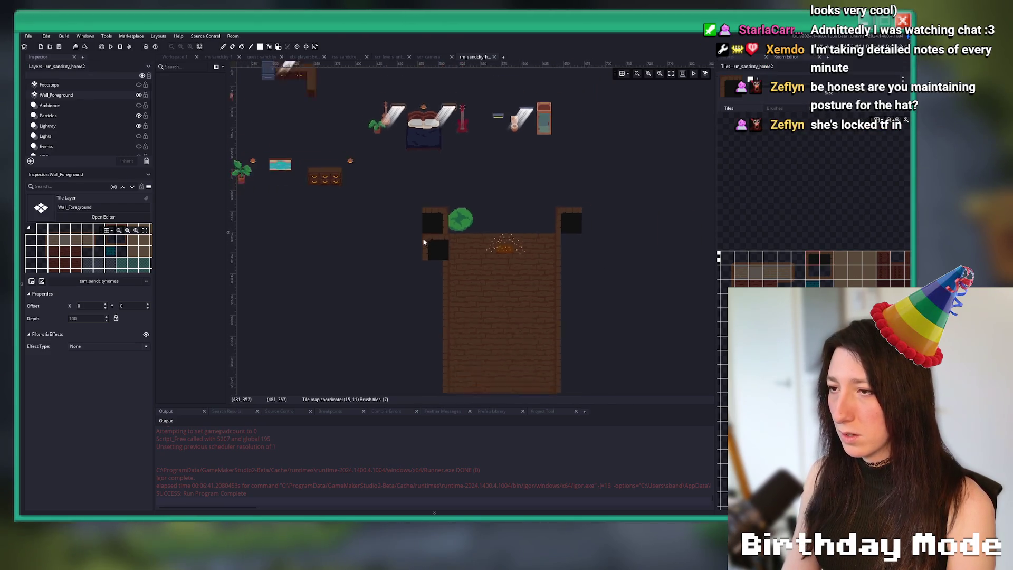
pyautogui.scroll(2, 421, 243)
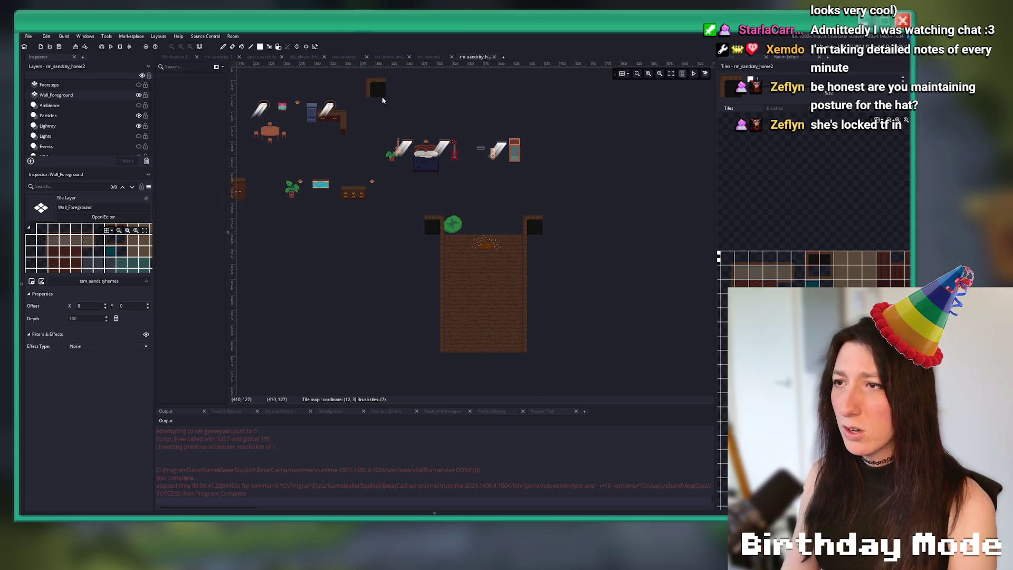
pyautogui.hotkey('ctrl', 't')
pyautogui.write('home1')
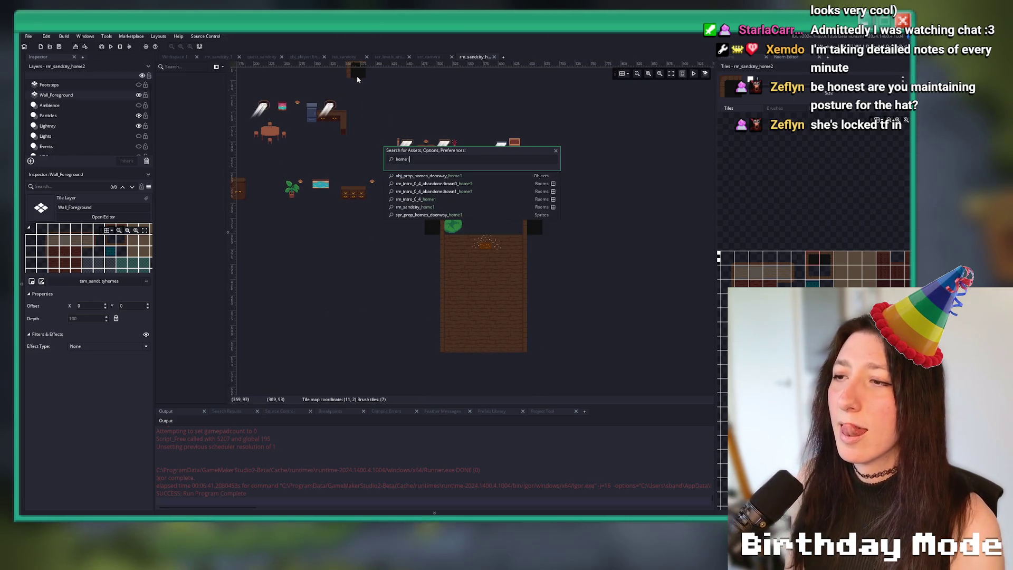
pyautogui.press('Down')
pyautogui.press('Return')
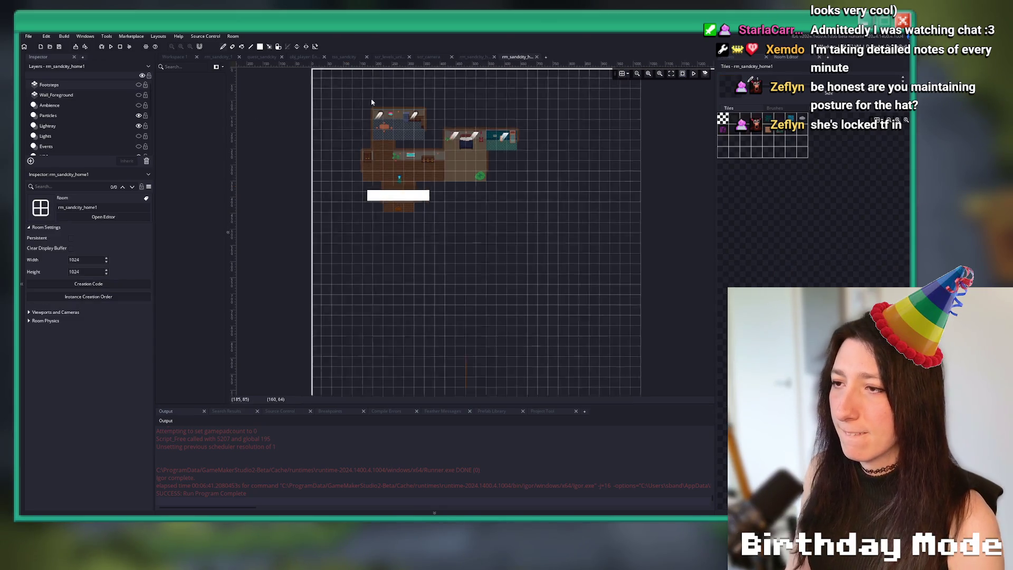
pyautogui.scroll(5, 457, 236)
pyautogui.scroll(-2, 460, 239)
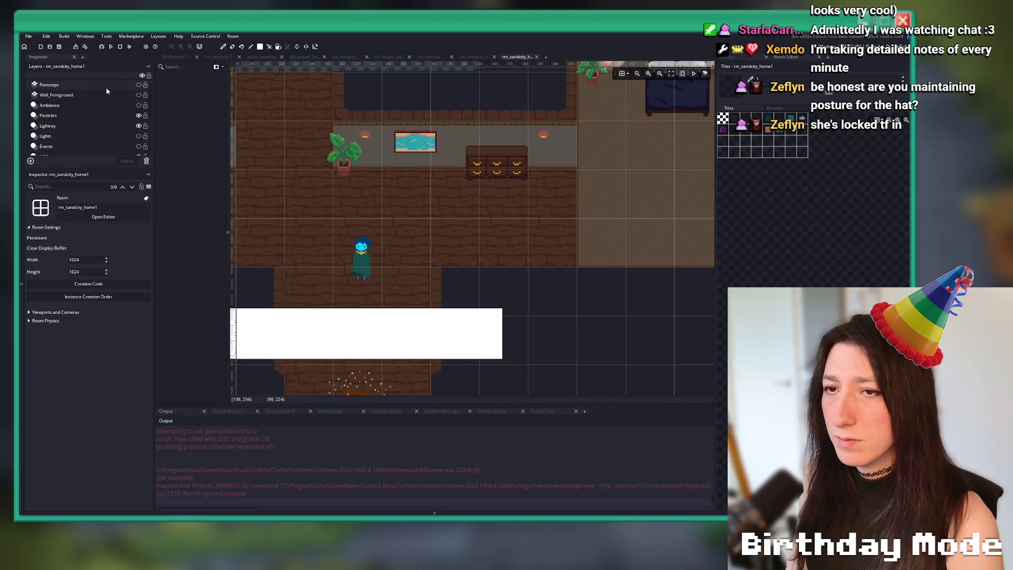
pyautogui.click(138, 95)
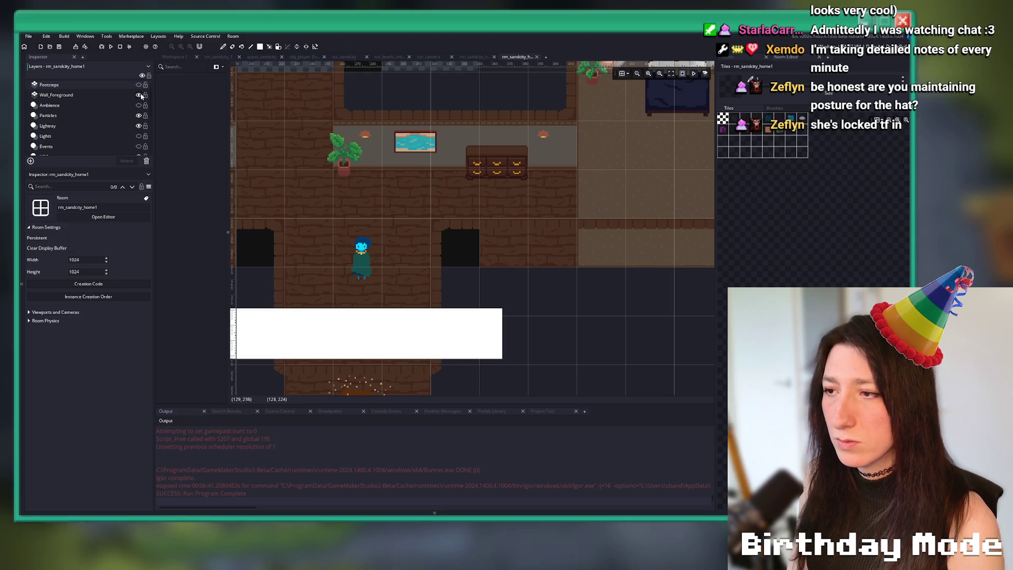
pyautogui.moveTo(309, 205)
pyautogui.mouseDown()
pyautogui.moveTo(493, 220)
pyautogui.moveTo(374, 221)
pyautogui.mouseUp()
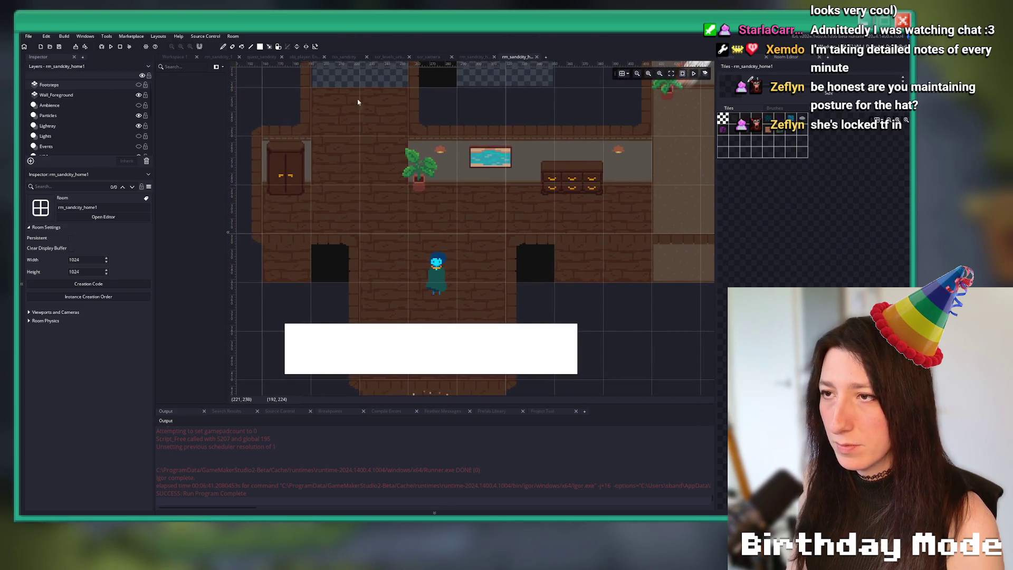
pyautogui.middleClick(498, 60)
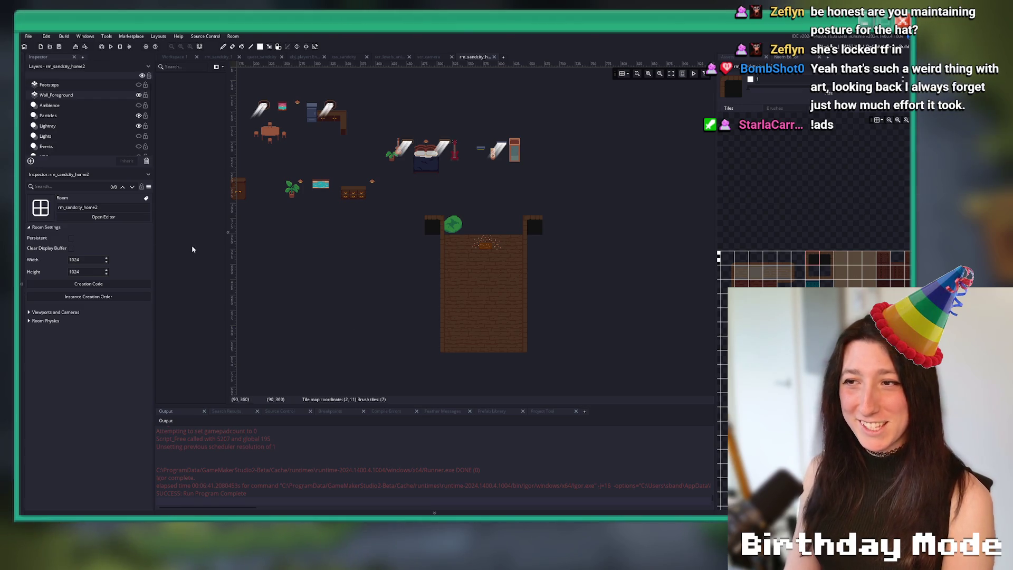
pyautogui.hscroll(1, 821, 236)
pyautogui.hscroll(1, 638, 244)
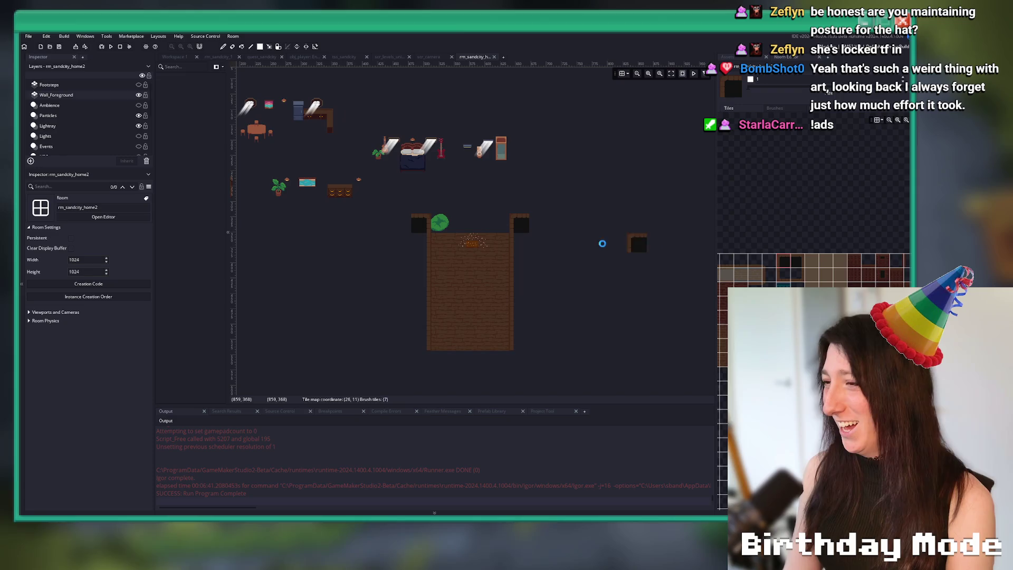
pyautogui.hscroll(-1, 781, 272)
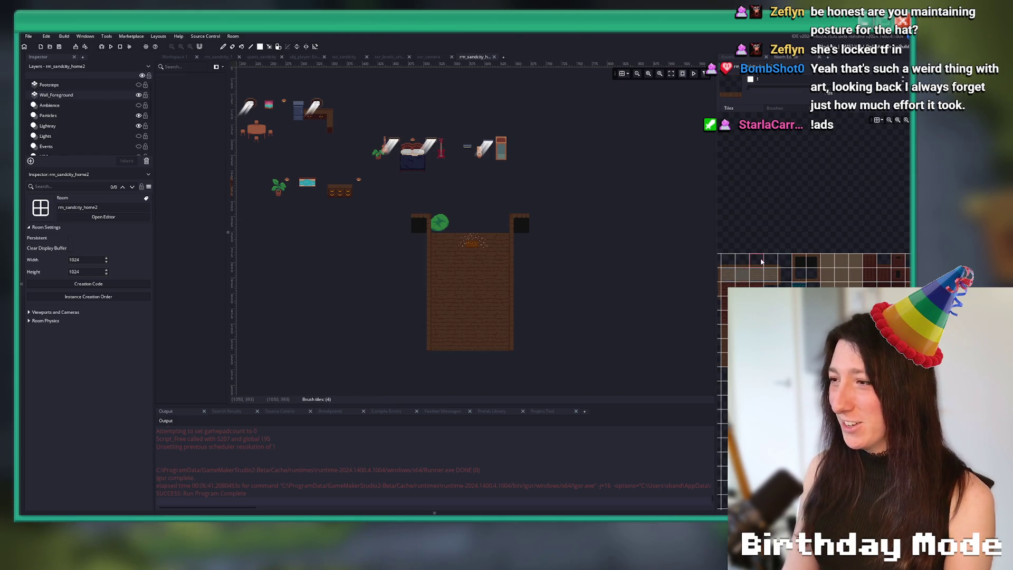
pyautogui.scroll(3, 524, 214)
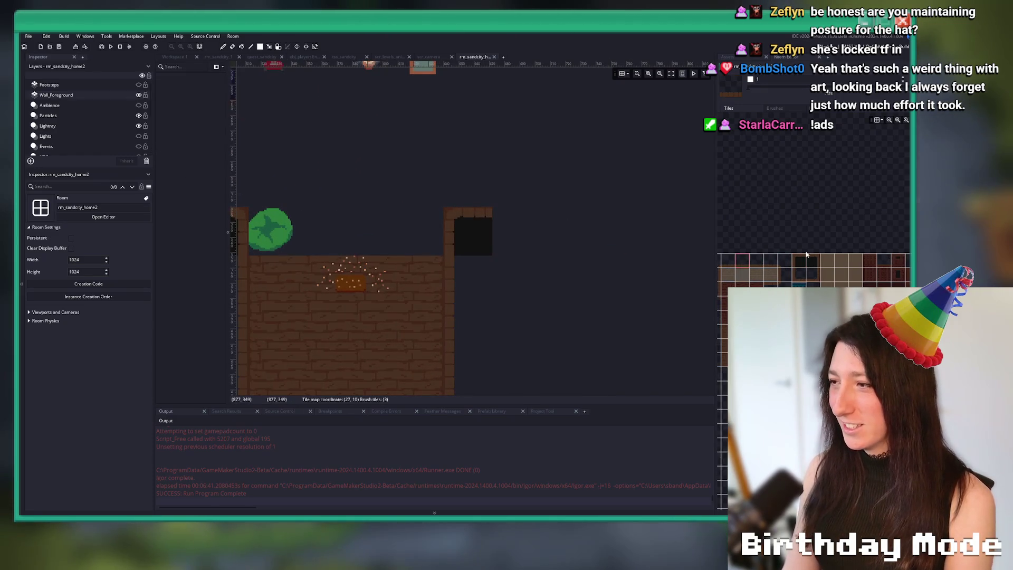
pyautogui.hscroll(2, 788, 277)
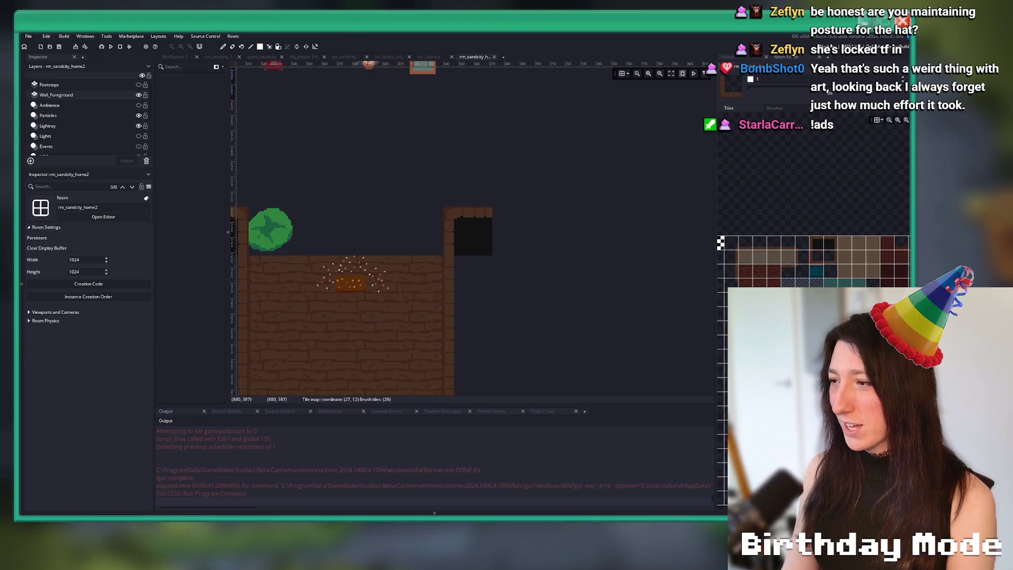
pyautogui.hscroll(-3, 797, 266)
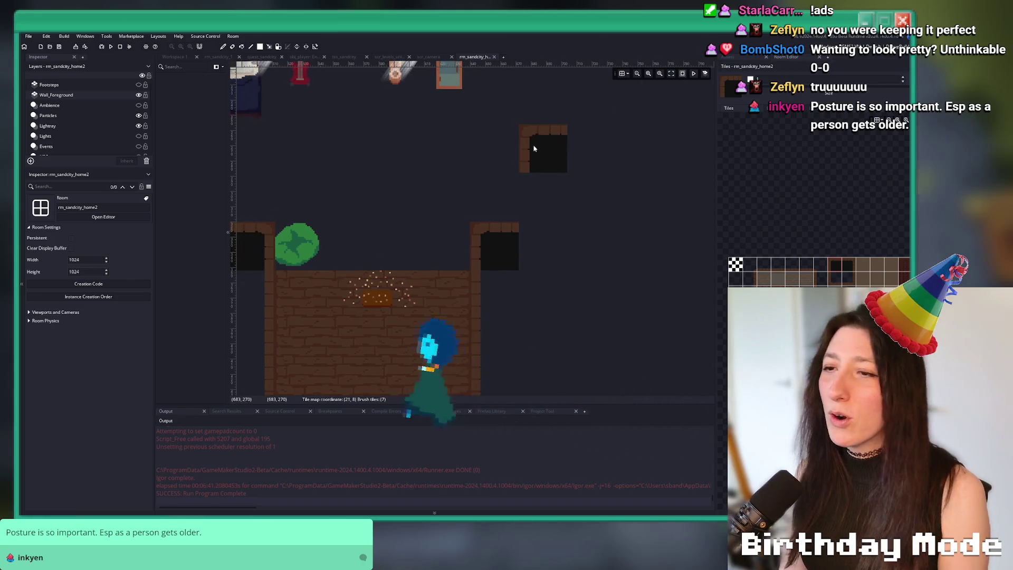
pyautogui.scroll(-4, 532, 149)
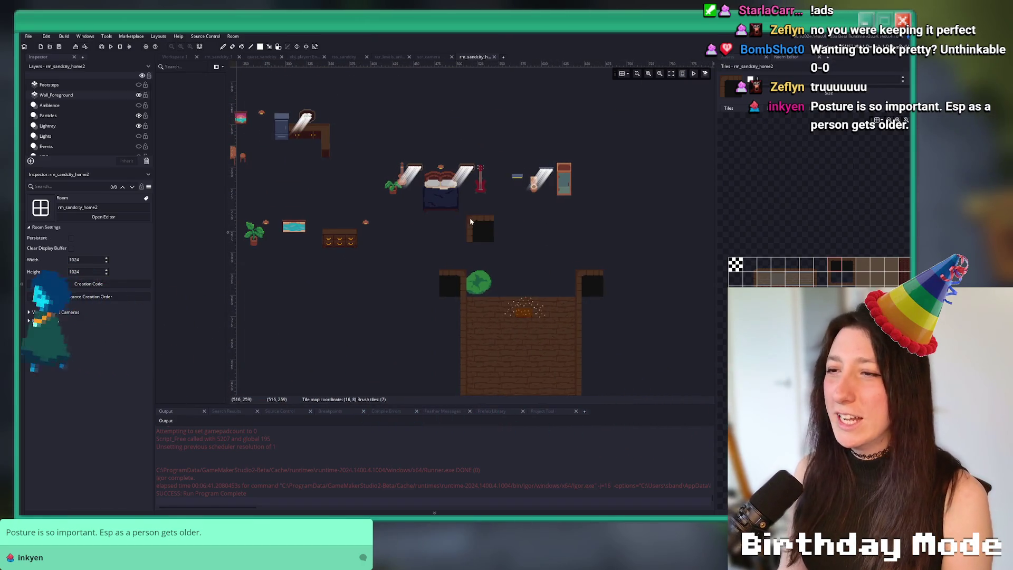
pyautogui.scroll(-2, 417, 193)
pyautogui.scroll(2, 238, 151)
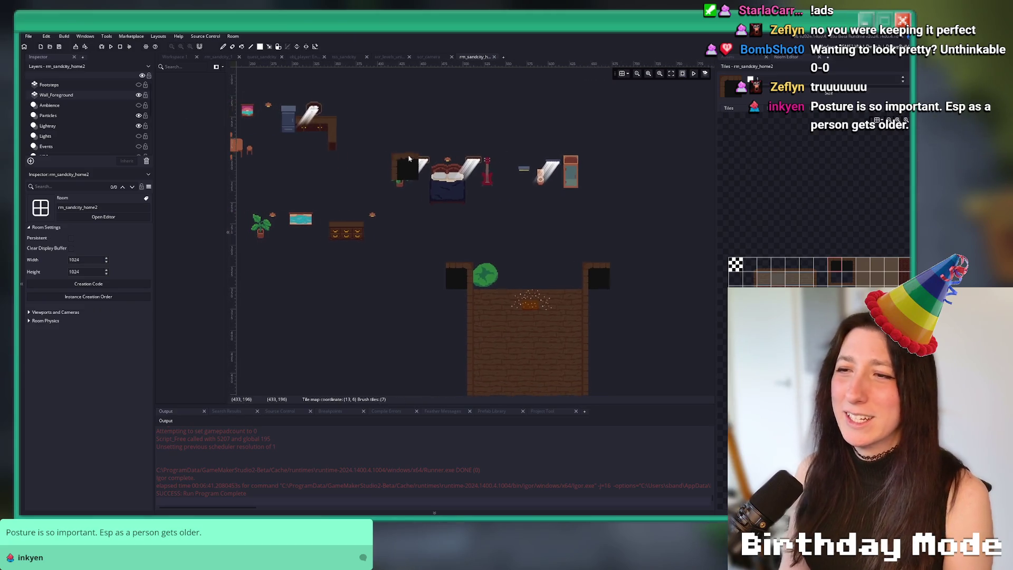
pyautogui.click(63, 129)
# Select the 33 prop instances and move them off to the right of the room.
pyautogui.scroll(-1, 466, 145)
pyautogui.moveTo(571, 102)
pyautogui.mouseDown()
pyautogui.moveTo(252, 209)
pyautogui.moveTo(236, 260)
pyautogui.mouseUp()
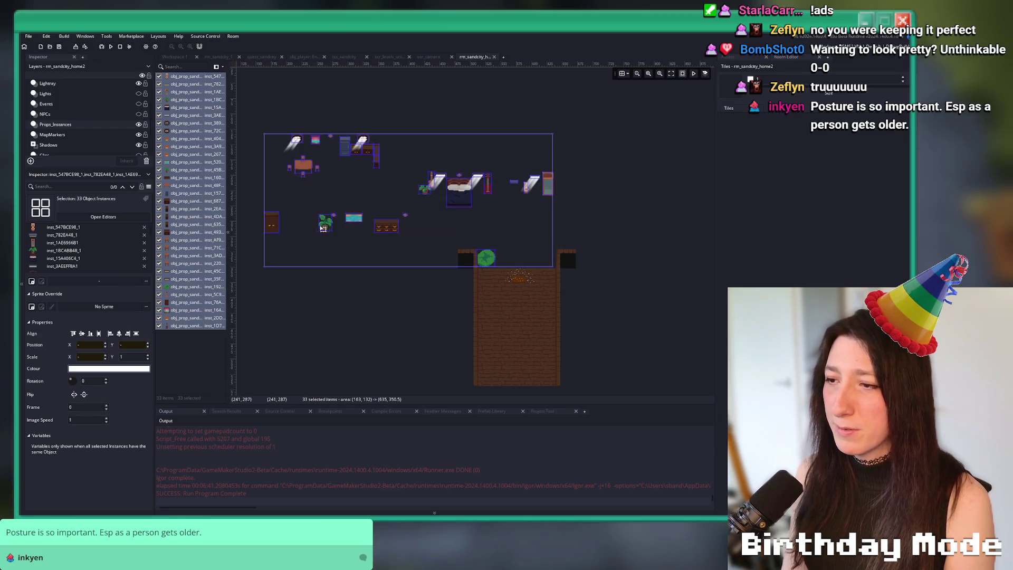
pyautogui.scroll(-1, 380, 217)
pyautogui.moveTo(380, 217)
pyautogui.mouseDown()
pyautogui.moveTo(454, 181)
pyautogui.moveTo(353, 134)
pyautogui.moveTo(330, 152)
pyautogui.mouseUp()
pyautogui.moveTo(338, 233); pyautogui.dragTo(381, 268)
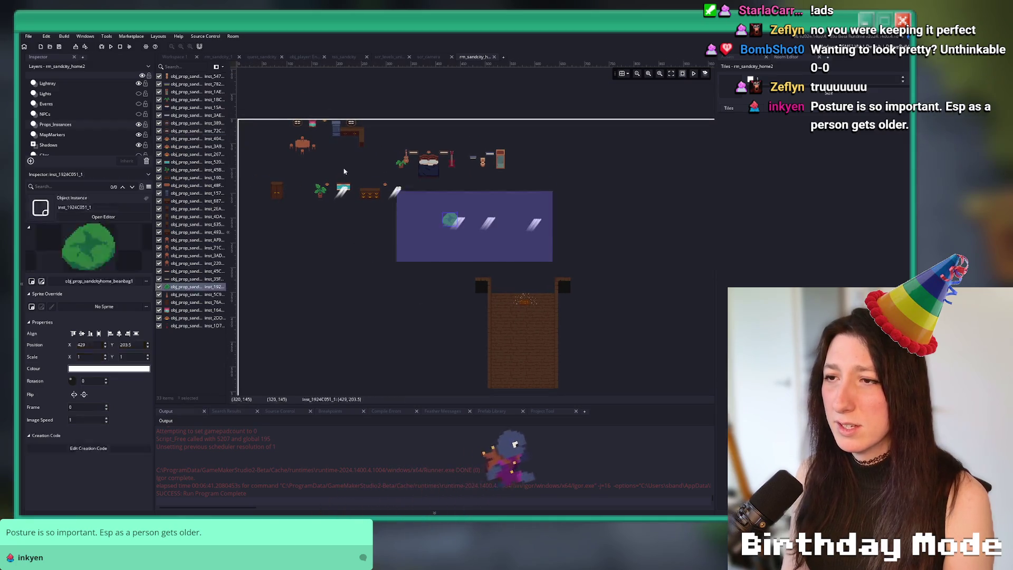
pyautogui.scroll(-1, 322, 137)
pyautogui.moveTo(321, 137); pyautogui.dragTo(646, 212)
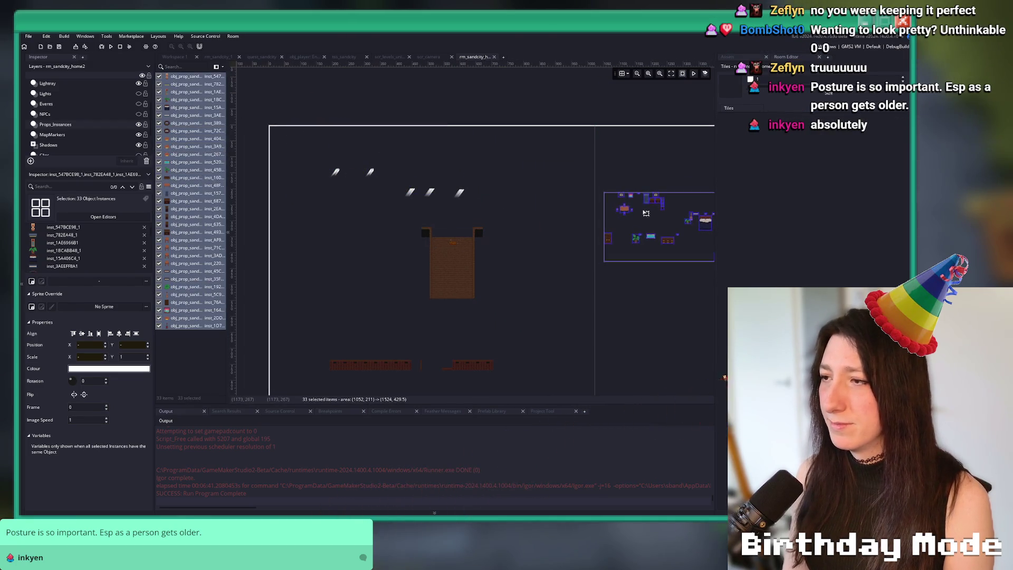
pyautogui.click(523, 210)
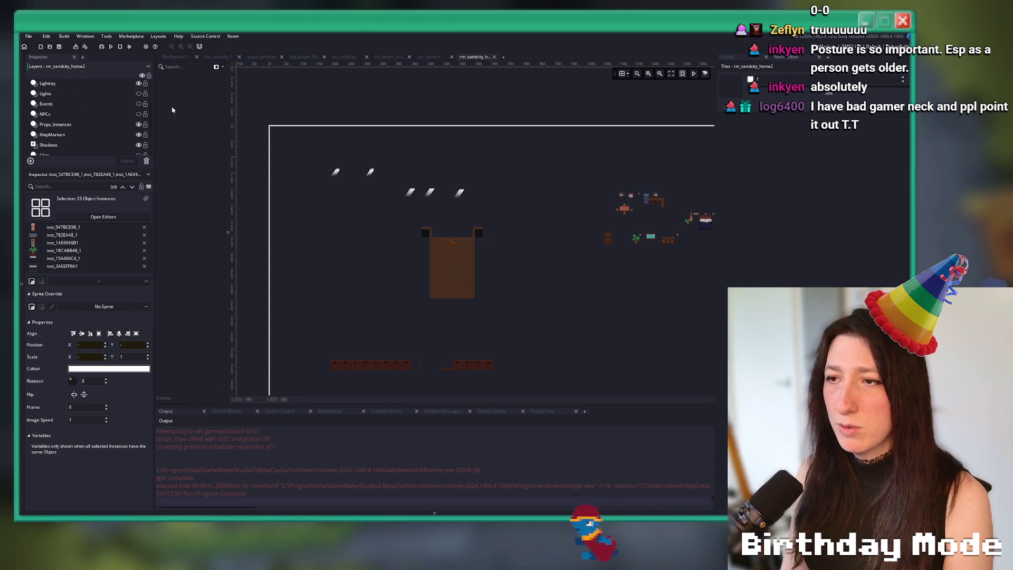
# Move all light ray instances on the Lightray layer to the upper right.
pyautogui.click(95, 85)
pyautogui.moveTo(290, 136); pyautogui.dragTo(538, 240)
pyautogui.moveTo(441, 182)
pyautogui.mouseDown()
pyautogui.moveTo(669, 227)
pyautogui.moveTo(735, 208)
pyautogui.mouseUp()
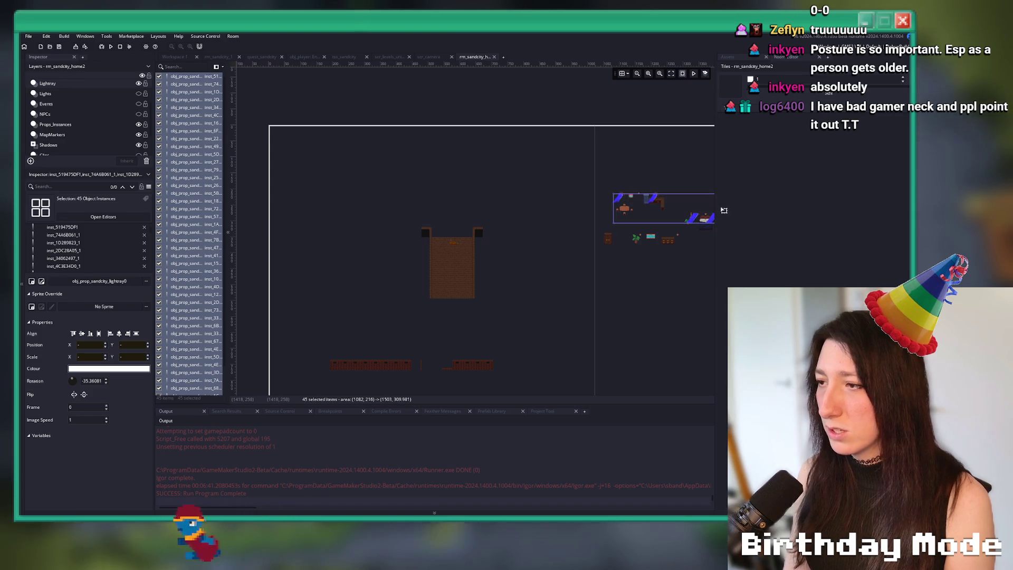
pyautogui.click(585, 148)
# Show the Lights layer and delete all six light instances.
pyautogui.click(89, 124)
pyautogui.click(87, 94)
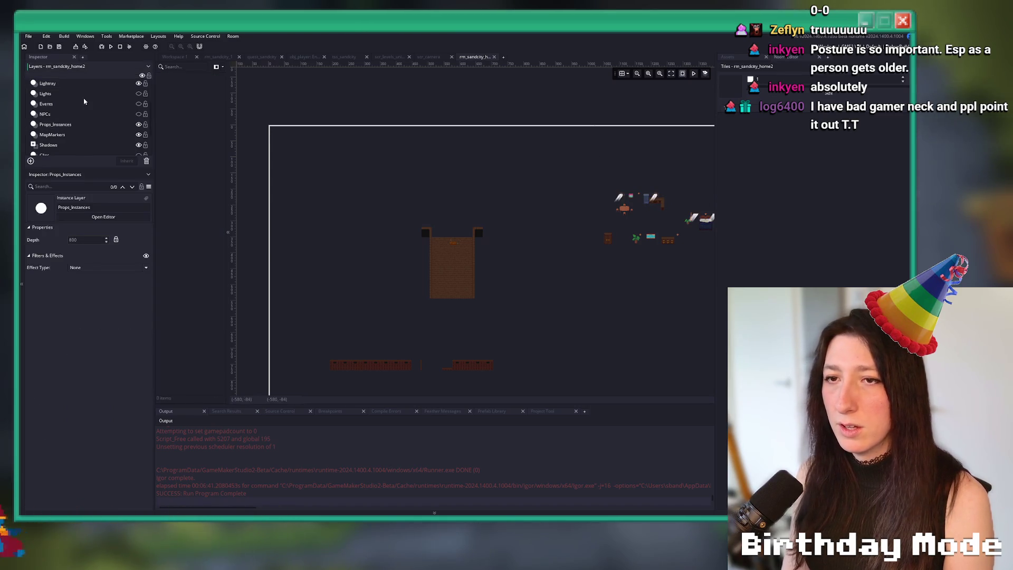
pyautogui.click(138, 94)
pyautogui.hotkey('ctrl', 'a')
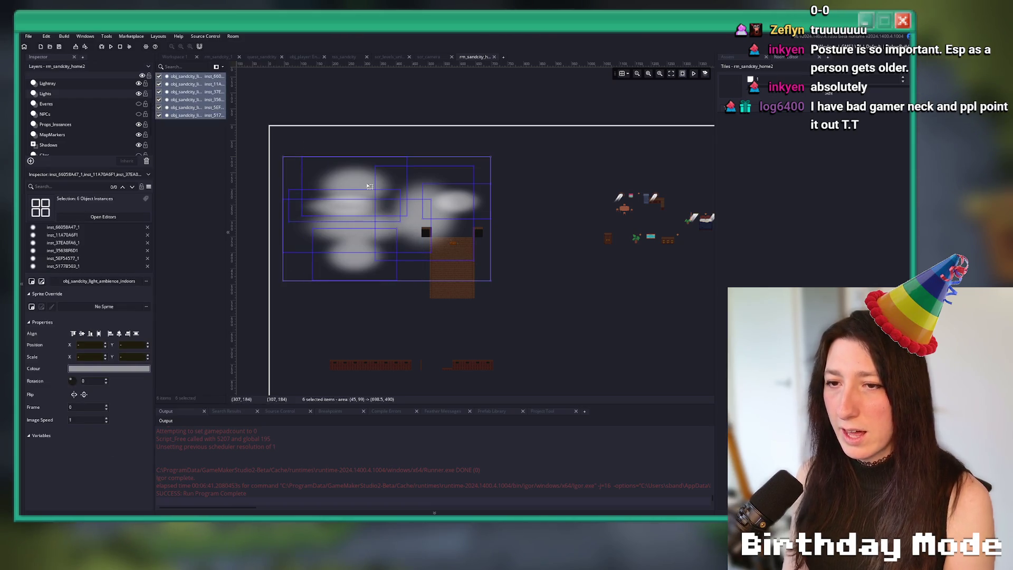
pyautogui.press('Delete')
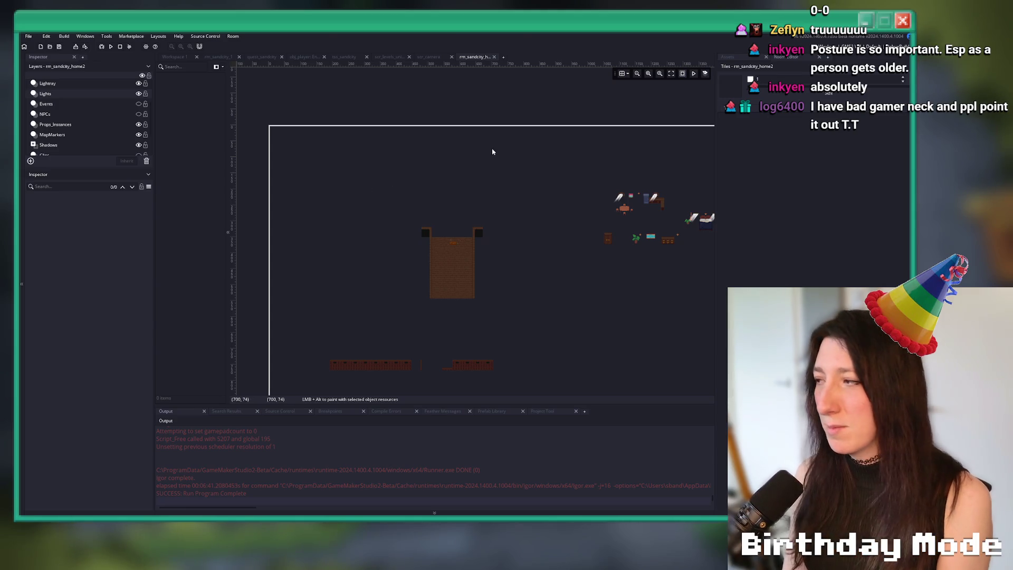
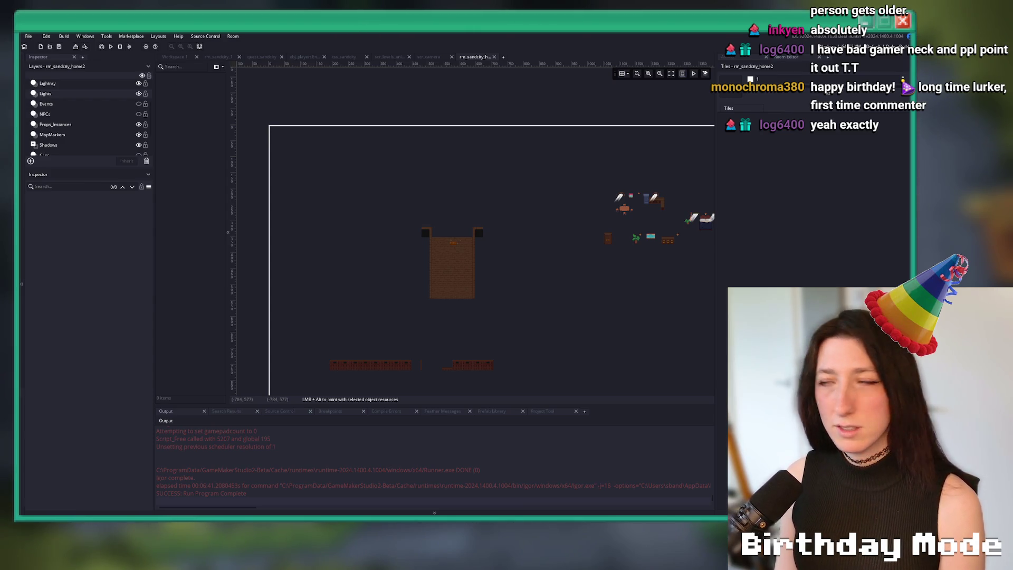
# Inspect the Walls, Wall_Foreground and Floor tile layers of rm_sandcity_home2.
pyautogui.hscroll(1, 475, 227)
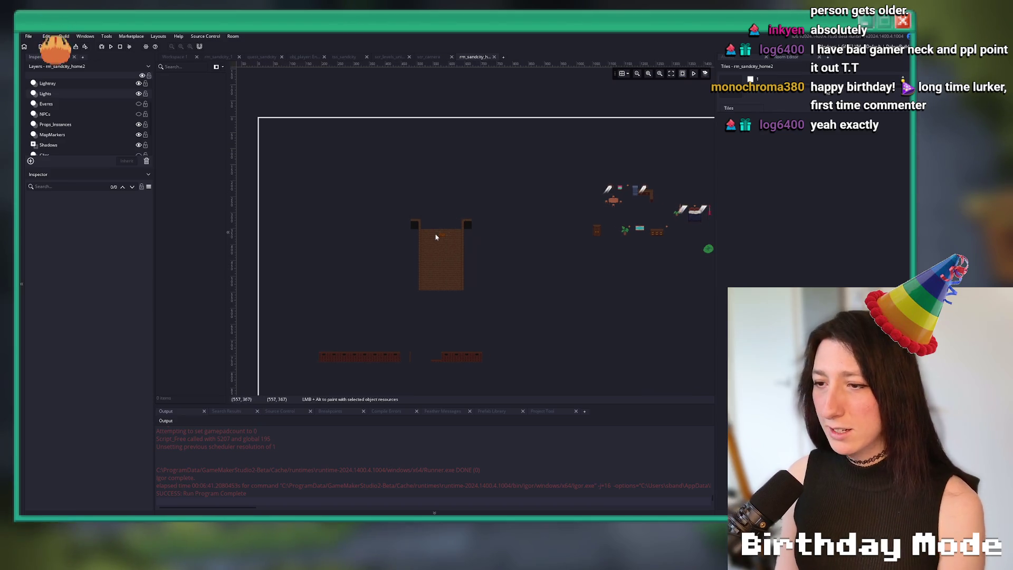
pyautogui.scroll(-5, 384, 327)
pyautogui.scroll(-2, 84, 139)
pyautogui.click(79, 138)
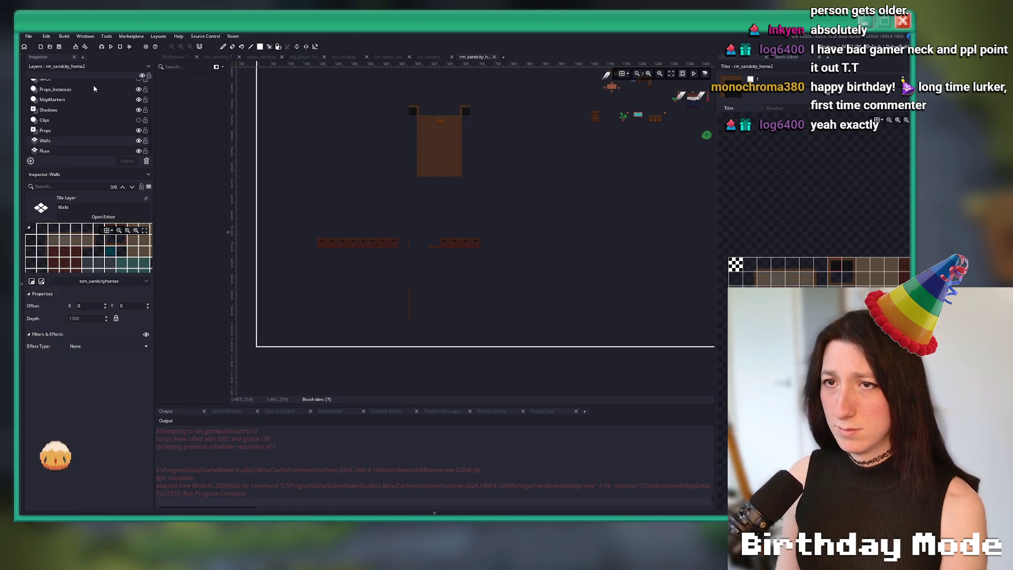
pyautogui.scroll(3, 79, 116)
pyautogui.click(56, 94)
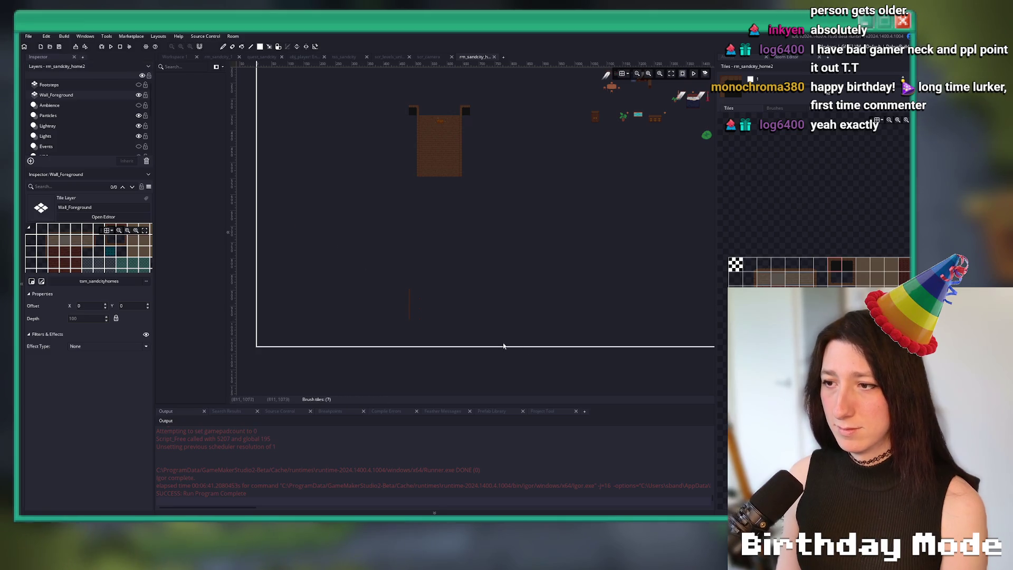
pyautogui.scroll(-3, 63, 132)
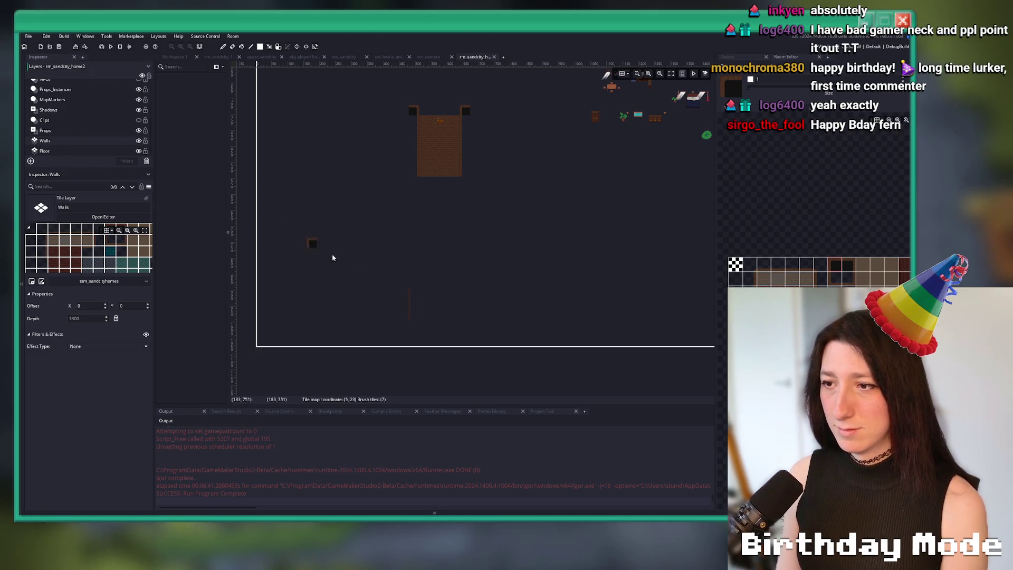
pyautogui.click(90, 149)
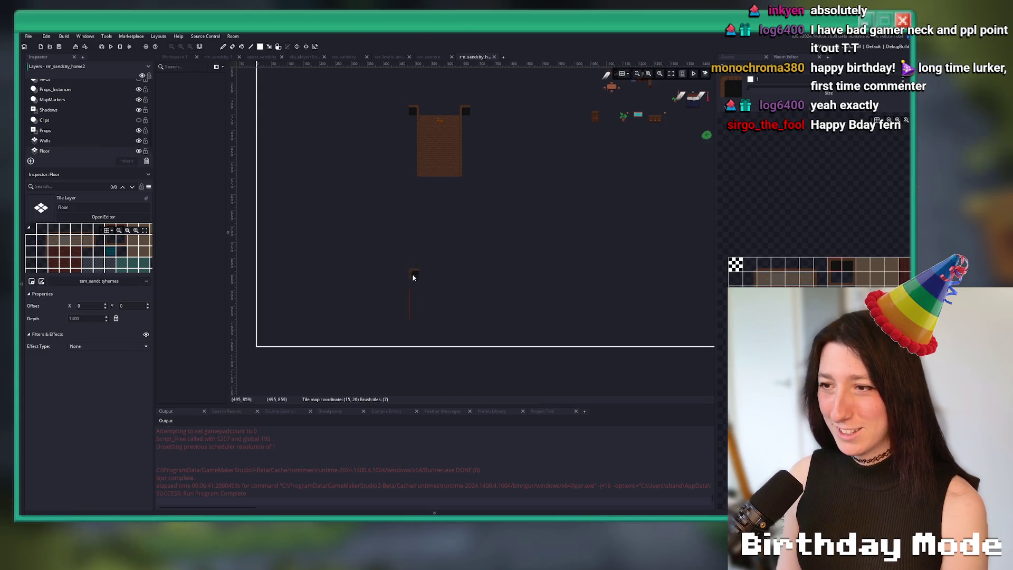
# Open rm_sandcity_home1 for reference by searching 'home1' in the asset search.
pyautogui.click(223, 57)
pyautogui.click(481, 59)
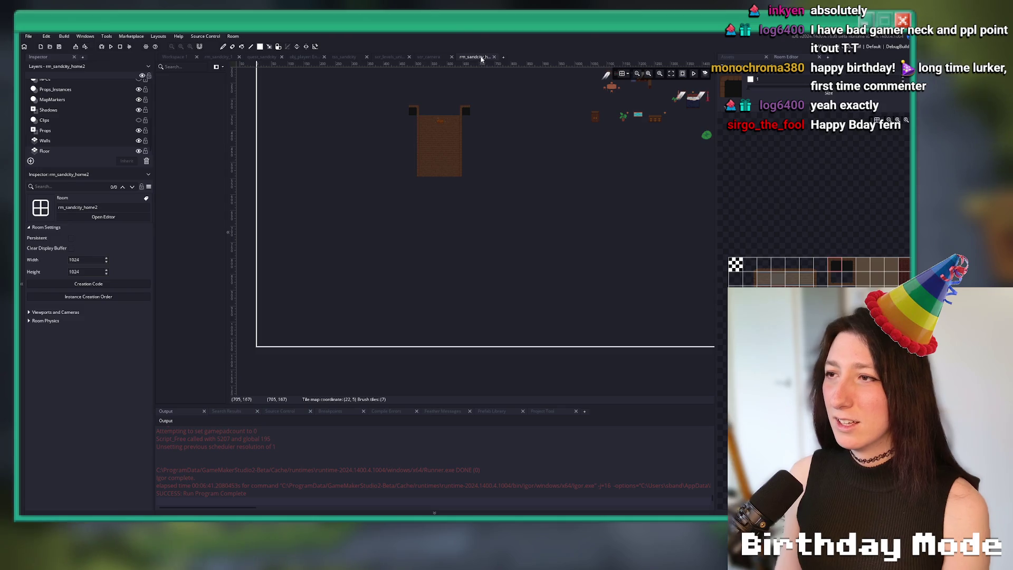
pyautogui.hotkey('ctrl', 't')
pyautogui.write('home1')
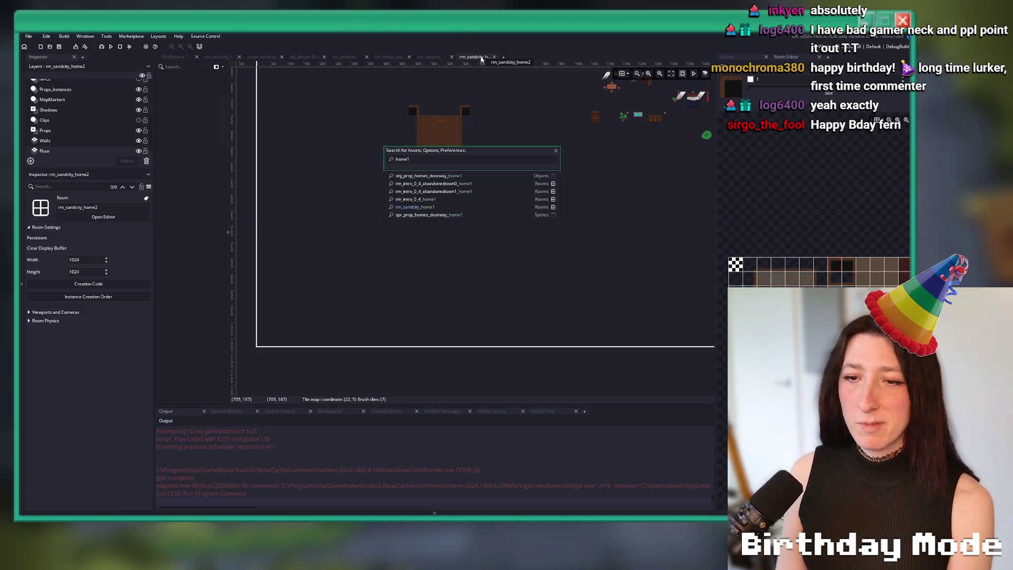
pyautogui.press('Down')
pyautogui.press('Down')
pyautogui.press('Down')
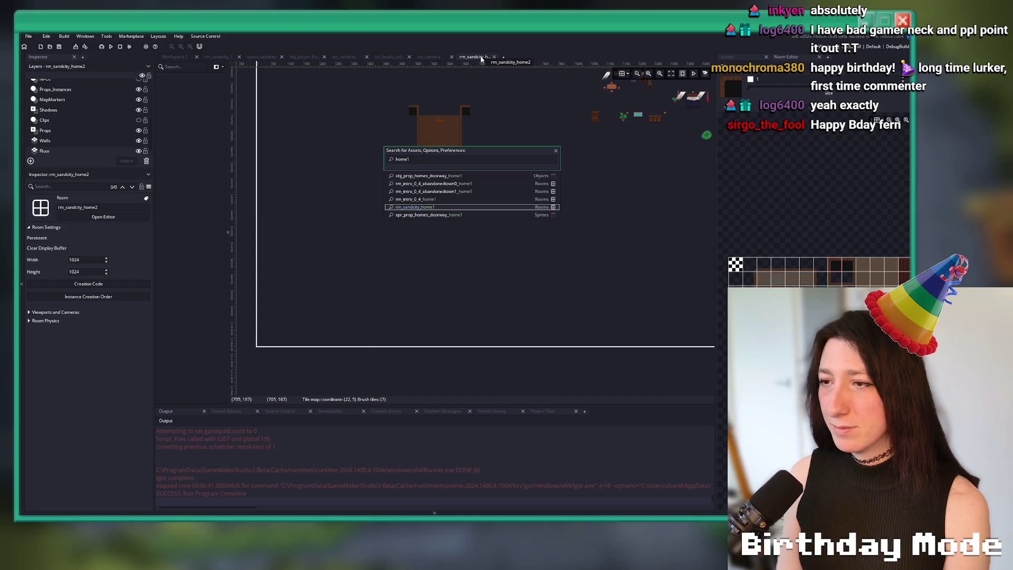
pyautogui.press('Return')
# Inspect rm_sandcity_home1's Wall_Foreground, Props and Walls layers.
pyautogui.scroll(2, 439, 208)
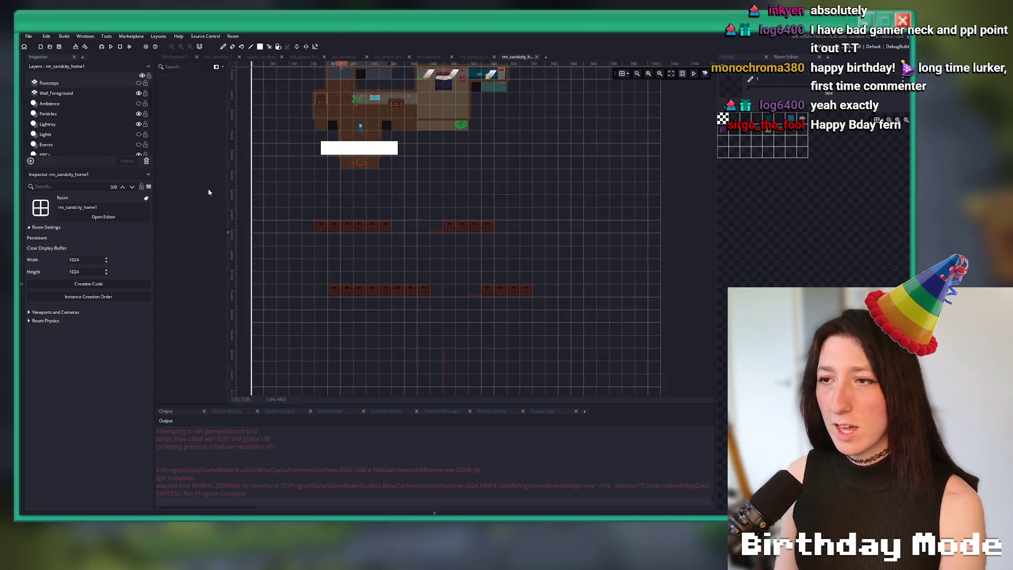
pyautogui.click(121, 93)
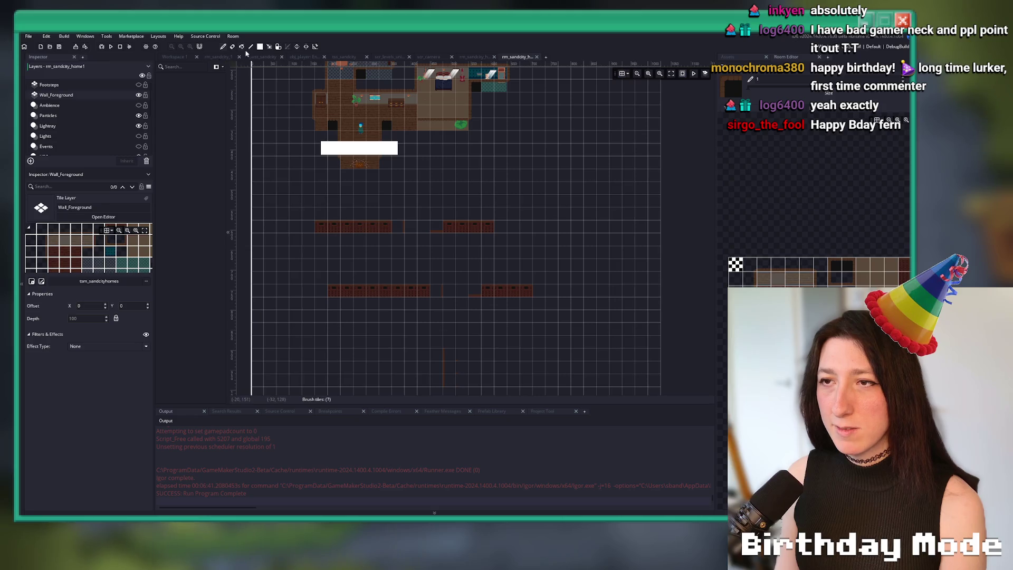
pyautogui.scroll(-2, 470, 274)
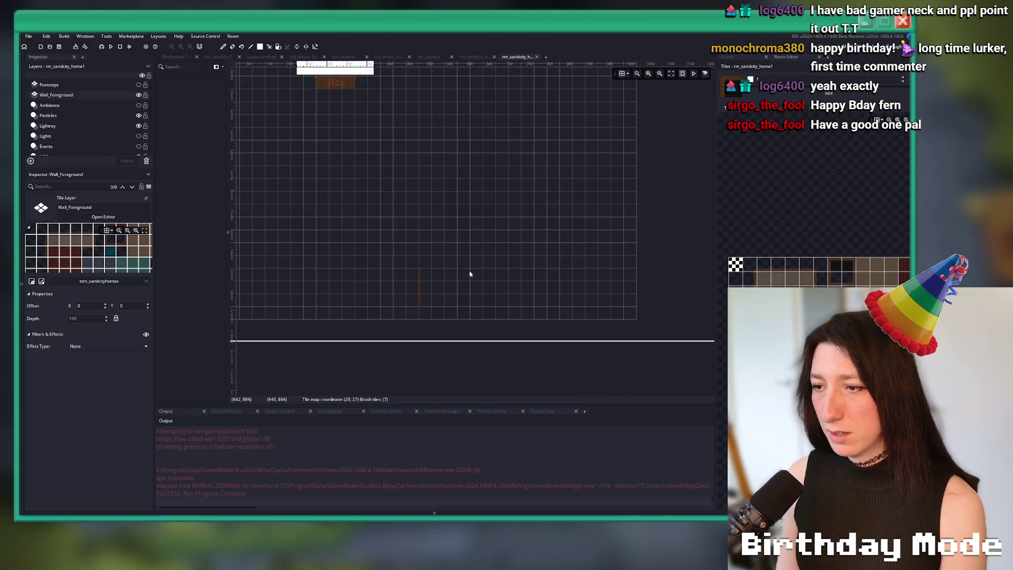
pyautogui.scroll(-5, 65, 127)
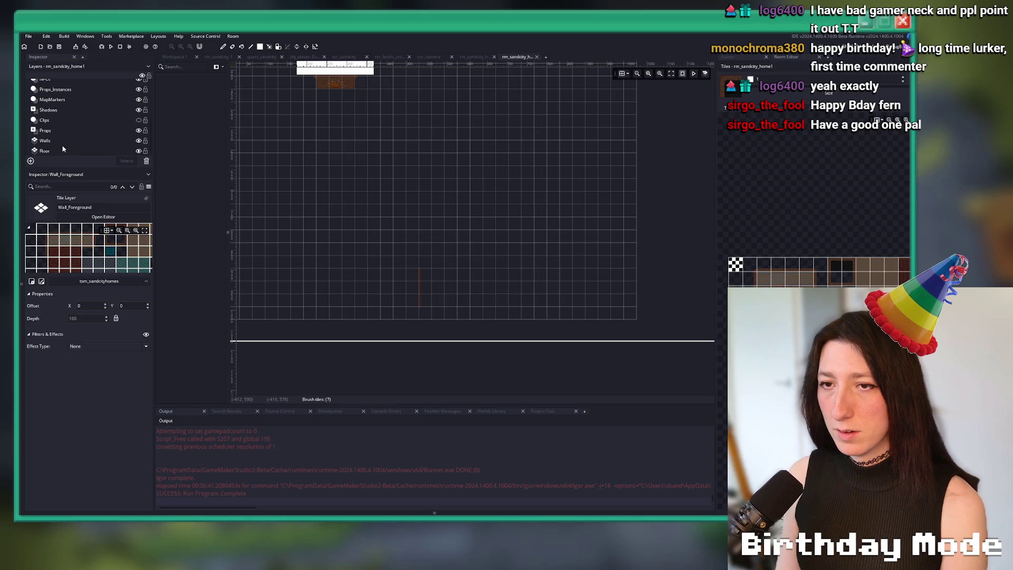
pyautogui.click(58, 132)
pyautogui.click(52, 140)
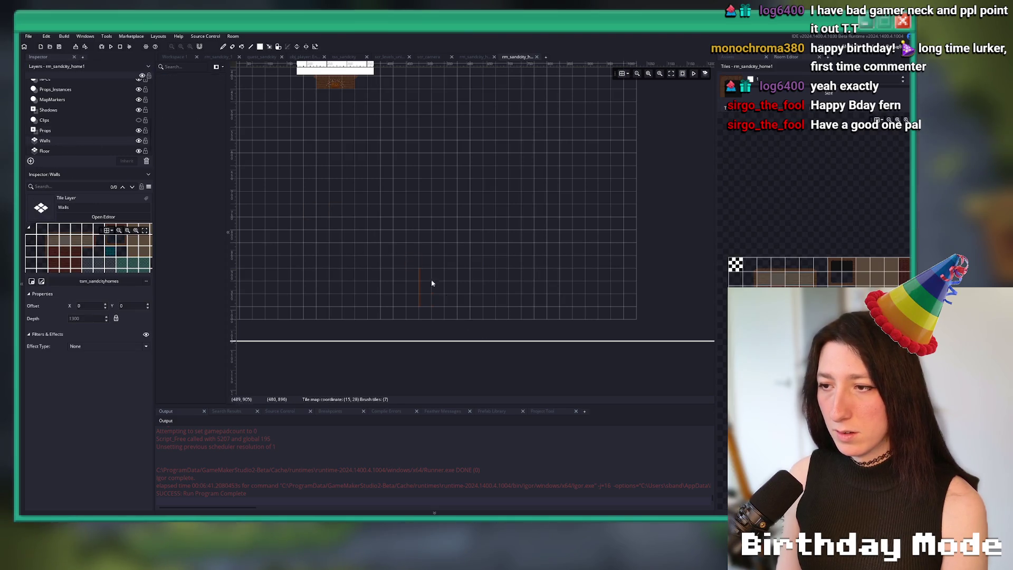
# Check the Footsteps layer's marker tiles, then close rm_sandcity_home1.
pyautogui.scroll(5, 454, 295)
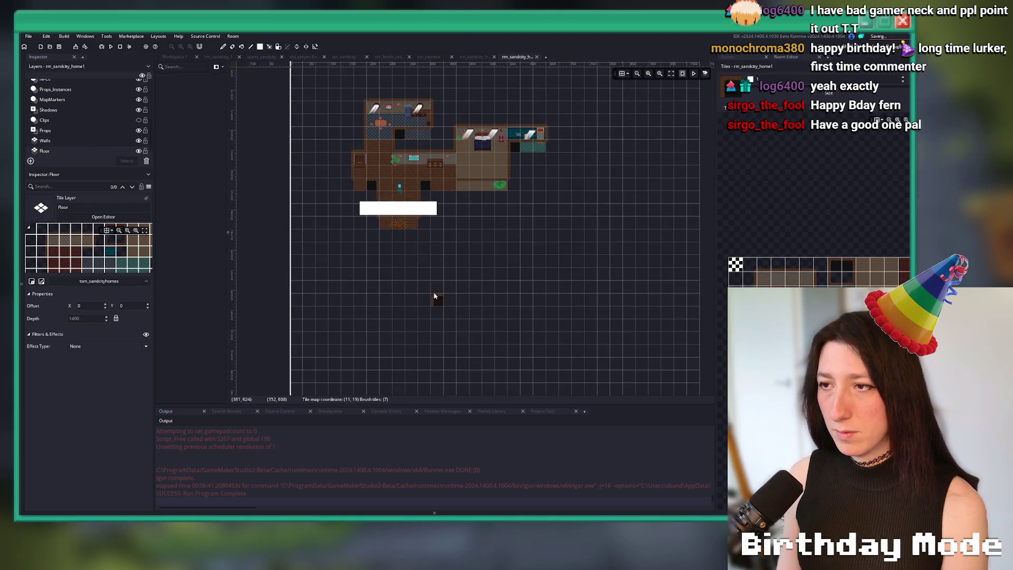
pyautogui.scroll(1, 438, 280)
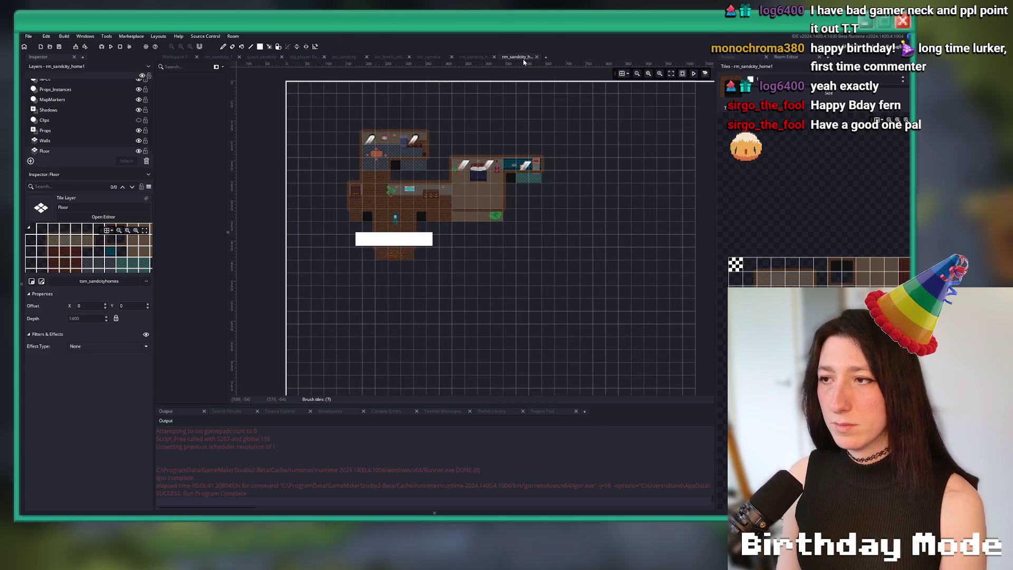
pyautogui.scroll(5, 95, 105)
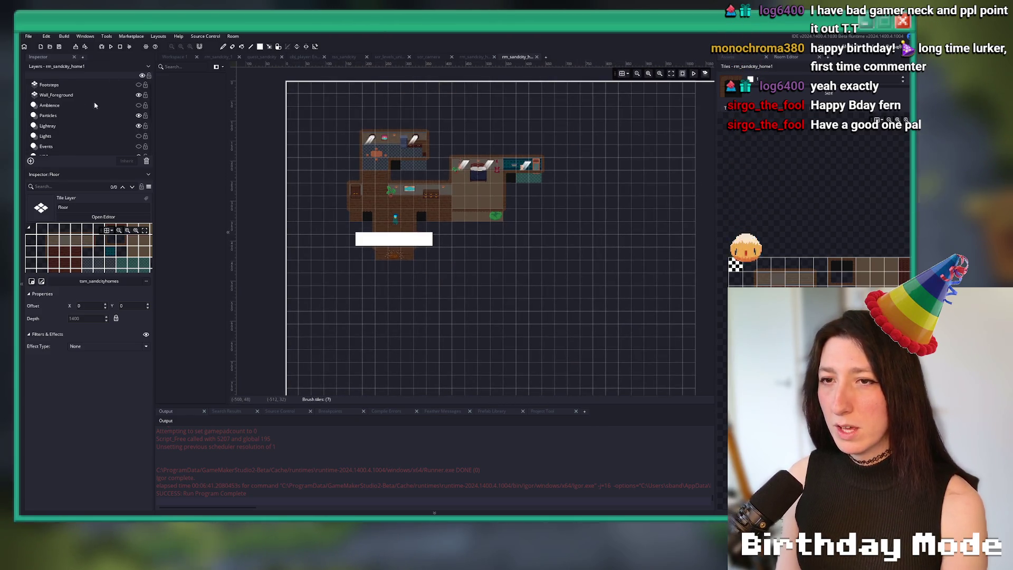
pyautogui.click(138, 85)
pyautogui.click(138, 85)
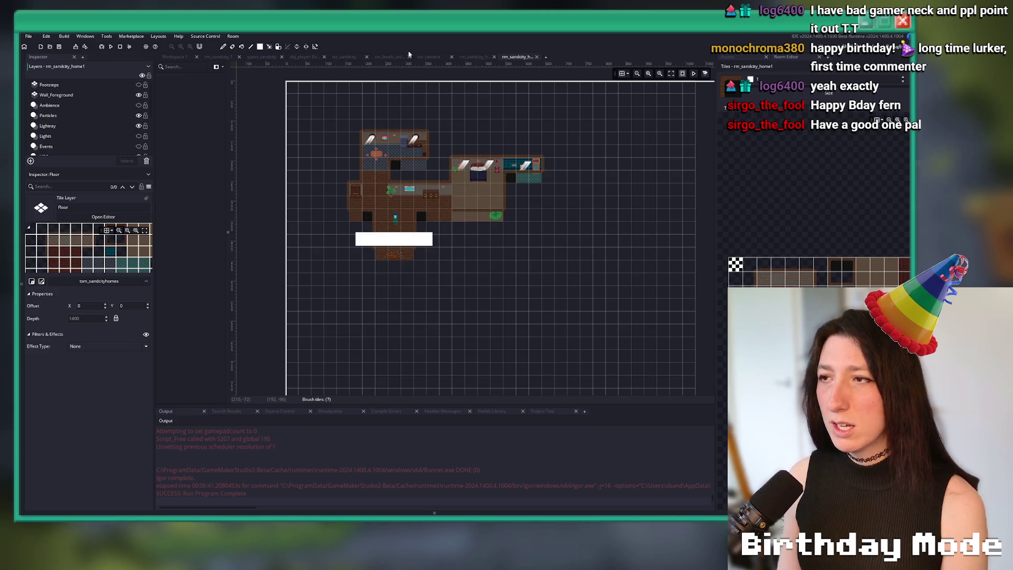
pyautogui.middleClick(510, 61)
# Enlarge the tileset palette to show more tiles.
pyautogui.scroll(4, 478, 174)
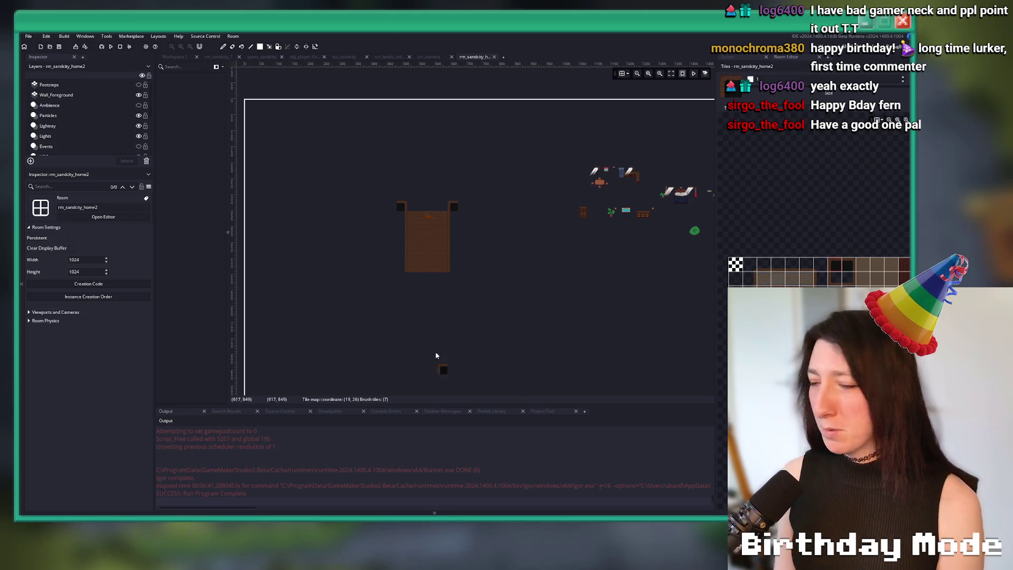
pyautogui.scroll(2, 421, 226)
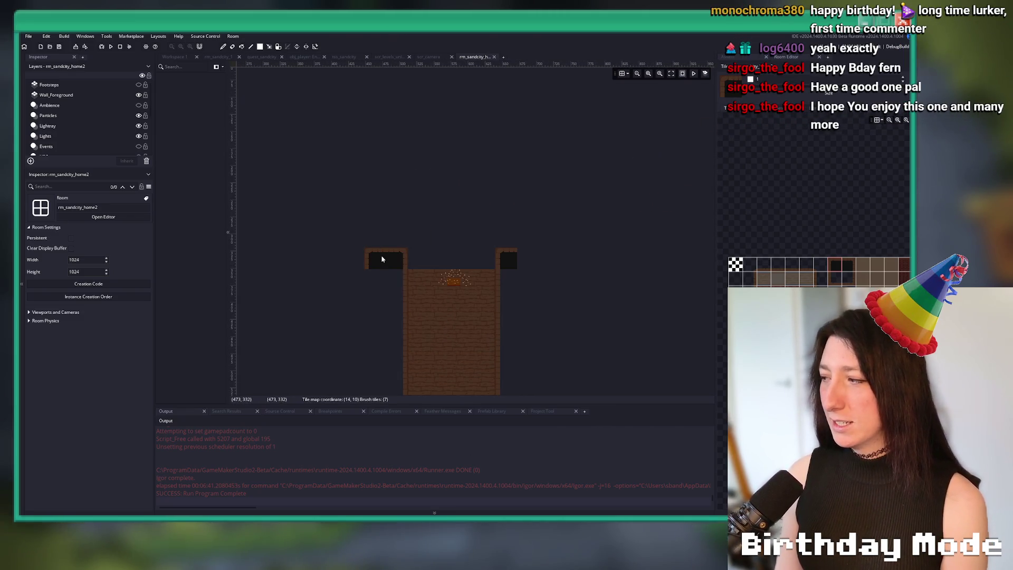
pyautogui.scroll(-3, 107, 151)
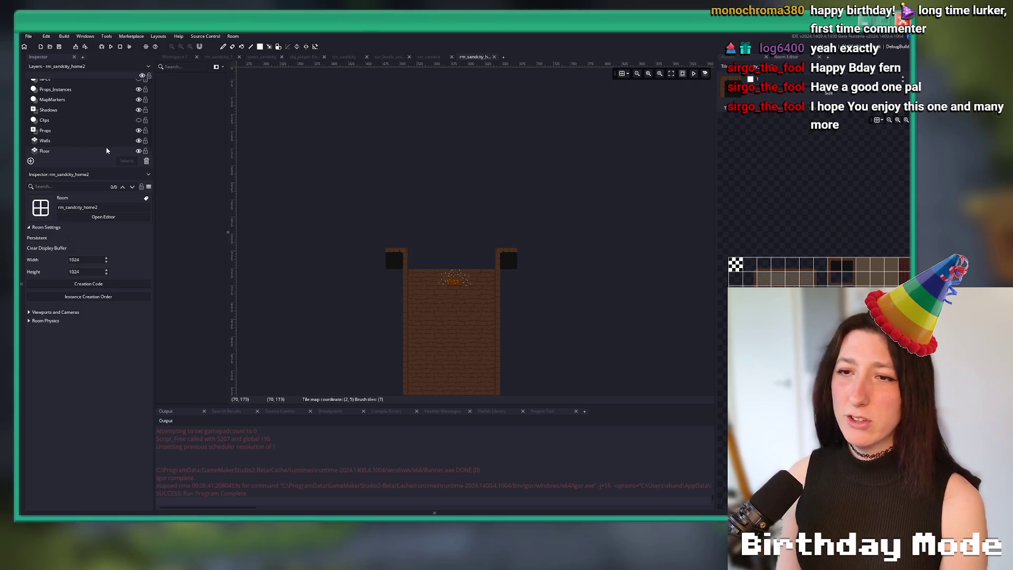
pyautogui.moveTo(812, 256); pyautogui.dragTo(812, 179)
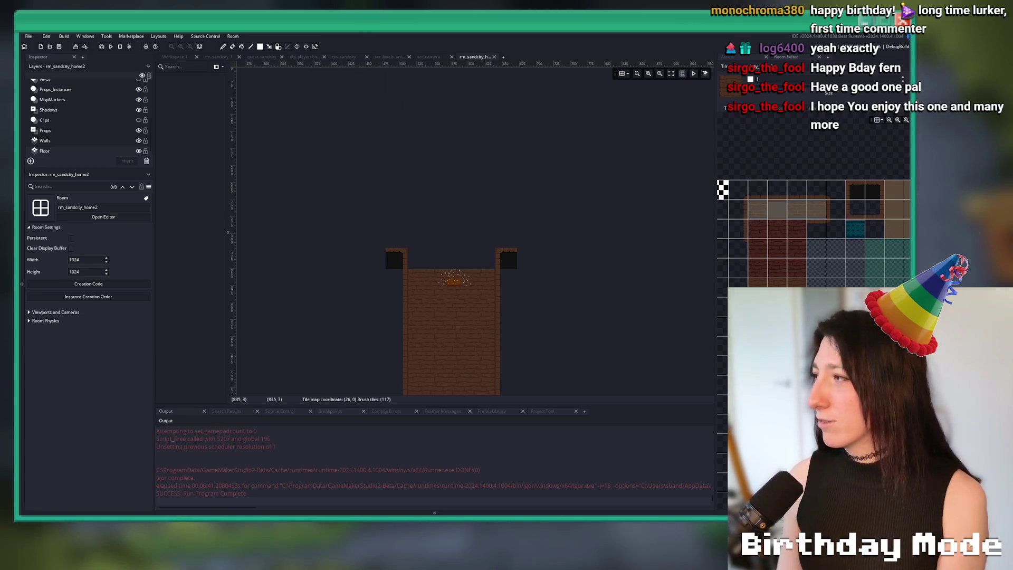
# Paint brick tiles above the room's top wall and select the Floor layer.
pyautogui.scroll(2, 459, 254)
pyautogui.moveTo(464, 261)
pyautogui.mouseDown()
pyautogui.moveTo(433, 244)
pyautogui.moveTo(437, 229)
pyautogui.mouseUp()
pyautogui.scroll(-1, 438, 220)
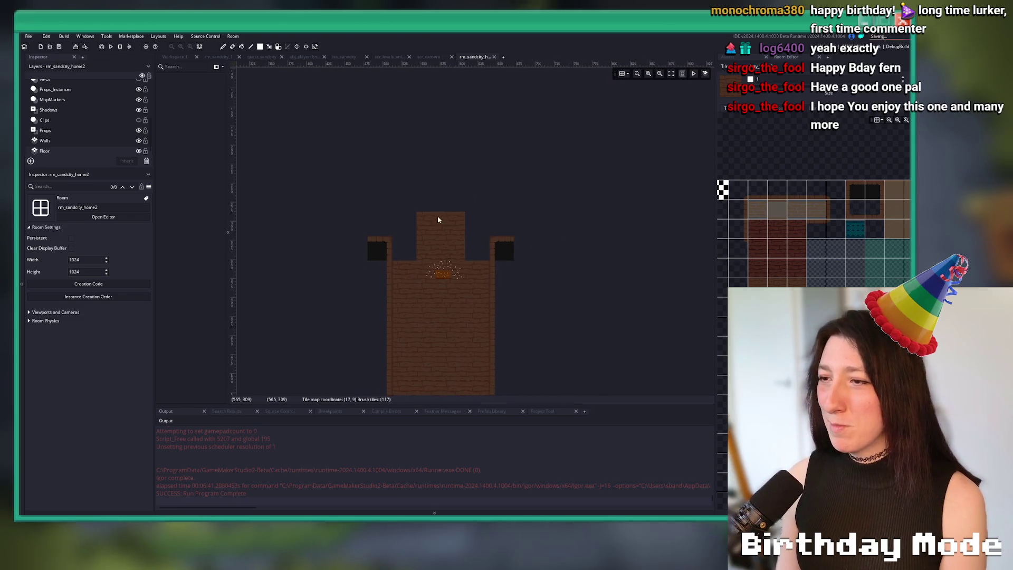
pyautogui.scroll(3, 812, 221)
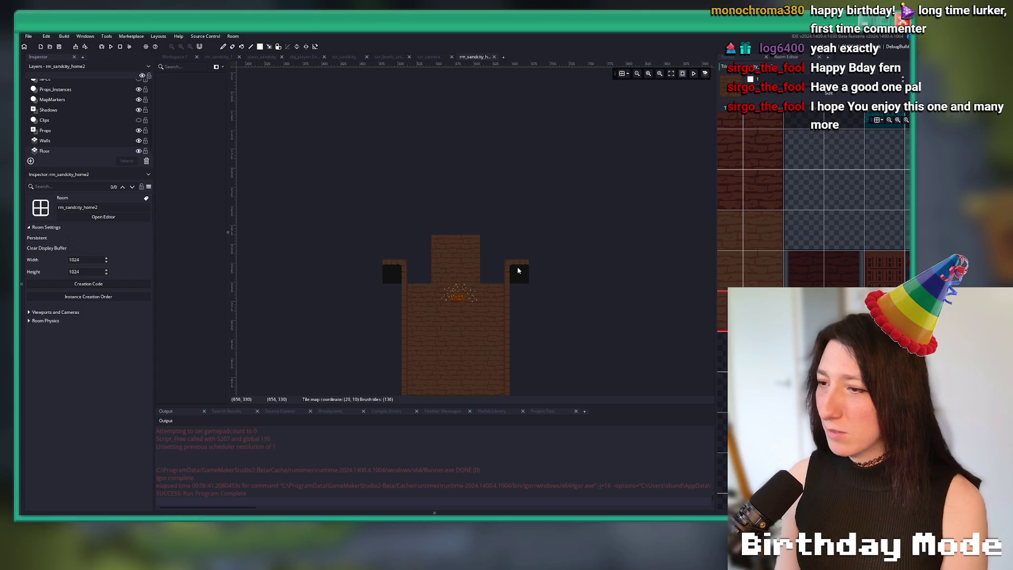
pyautogui.scroll(3, 66, 104)
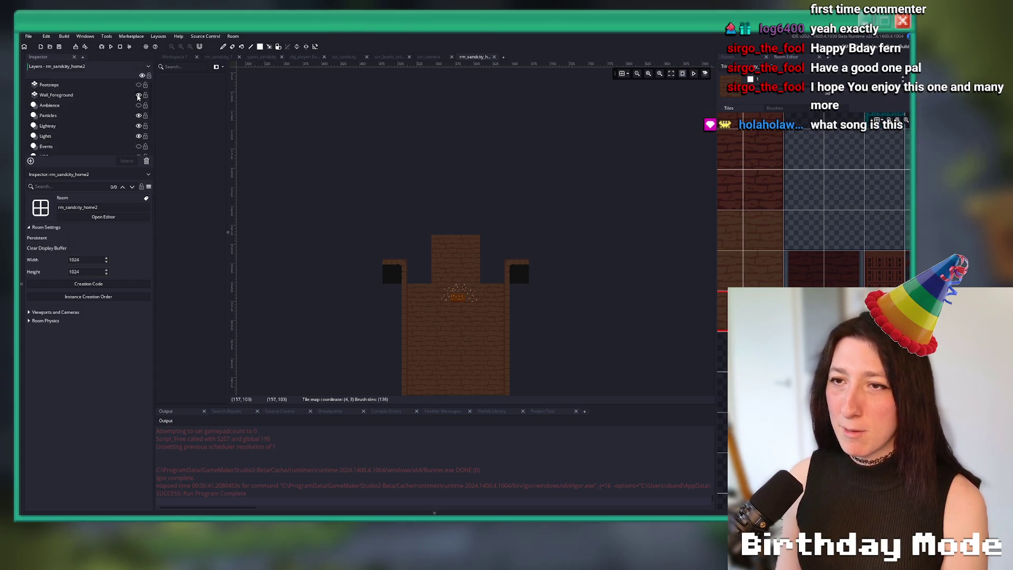
pyautogui.scroll(-3, 95, 138)
pyautogui.click(82, 152)
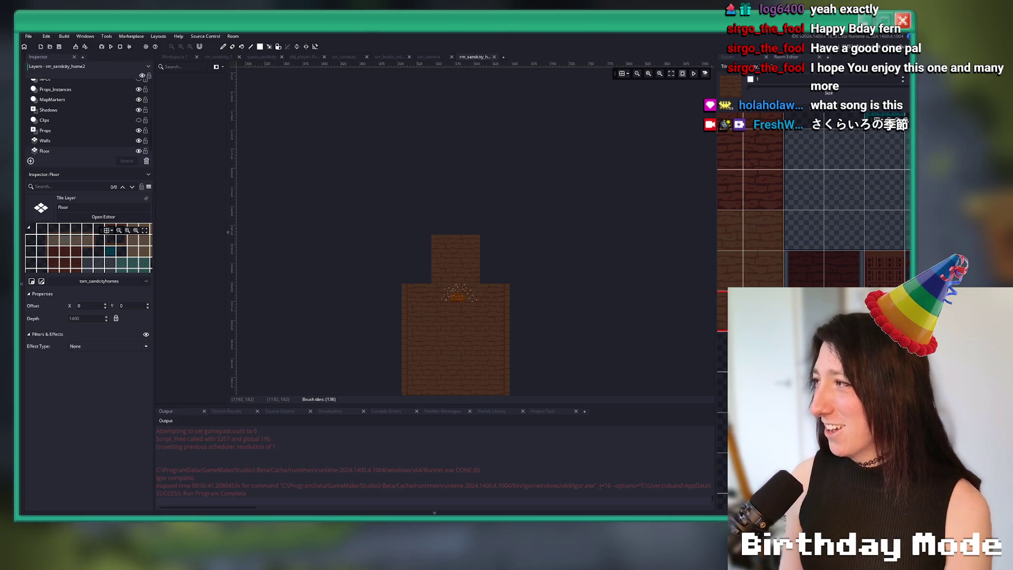
# Widen the upper brick floor, filling its corners and painting a strip across it.
pyautogui.hotkey('alt', 'Tab')
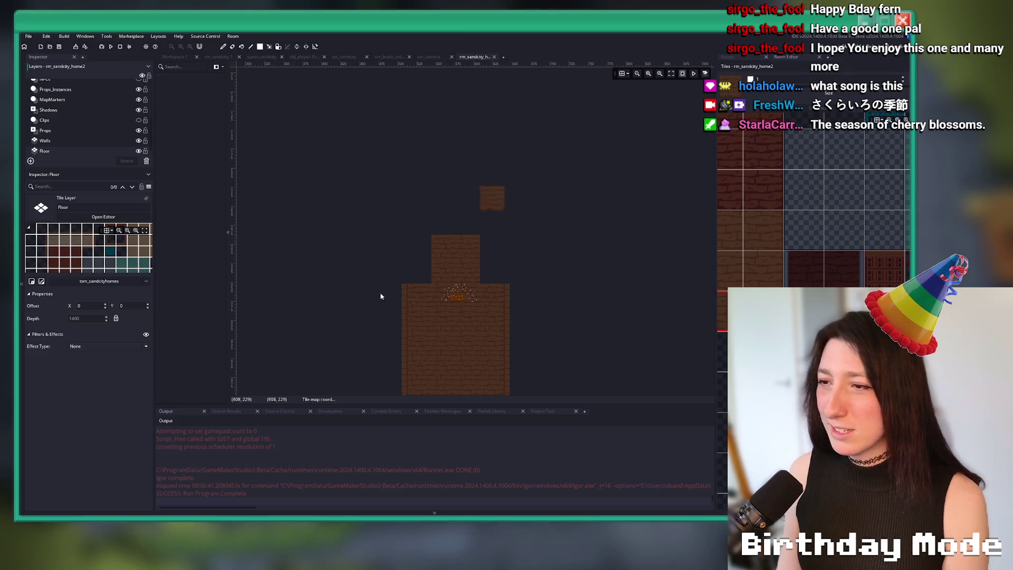
pyautogui.moveTo(642, 283); pyautogui.dragTo(538, 274)
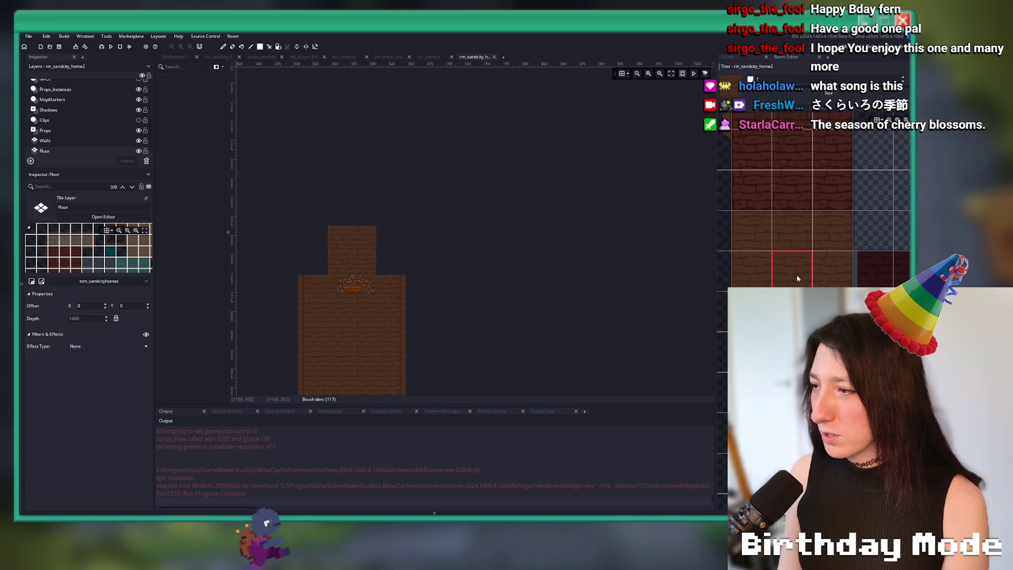
pyautogui.click(391, 261)
pyautogui.moveTo(316, 262)
pyautogui.mouseDown()
pyautogui.moveTo(312, 242)
pyautogui.moveTo(388, 238)
pyautogui.mouseUp()
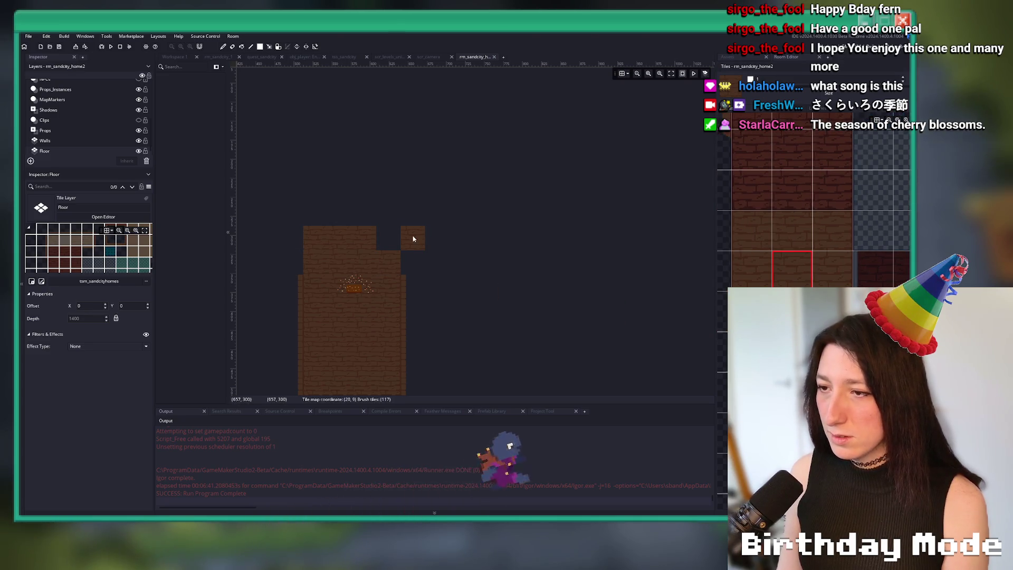
pyautogui.moveTo(464, 262)
pyautogui.mouseDown()
pyautogui.moveTo(258, 262)
pyautogui.moveTo(270, 262)
pyautogui.mouseUp()
# Erase stray bricks right of the building and pick the neighbouring brick floor tile.
pyautogui.moveTo(491, 274); pyautogui.dragTo(560, 272)
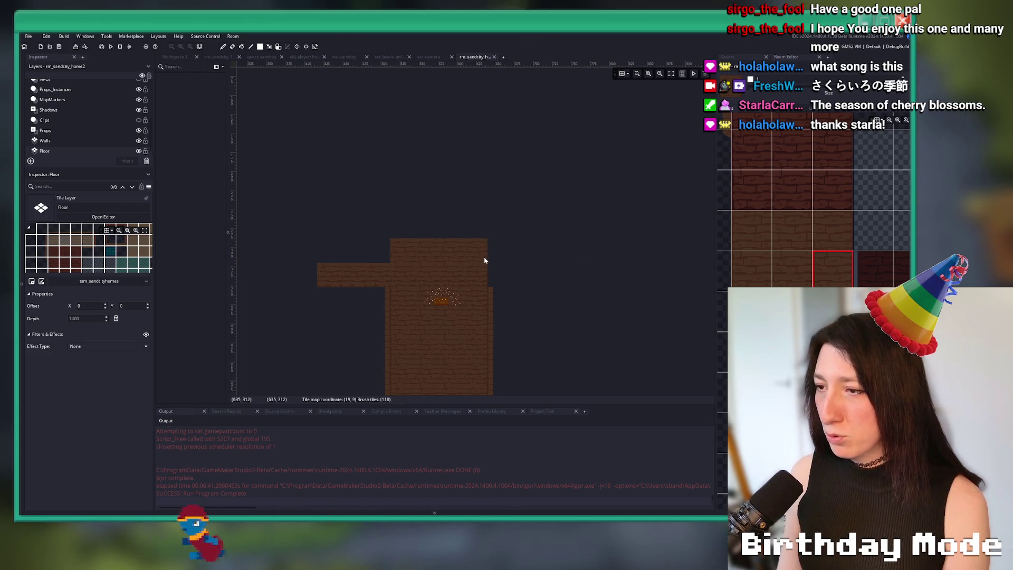
pyautogui.scroll(1, 482, 221)
pyautogui.scroll(-3, 483, 205)
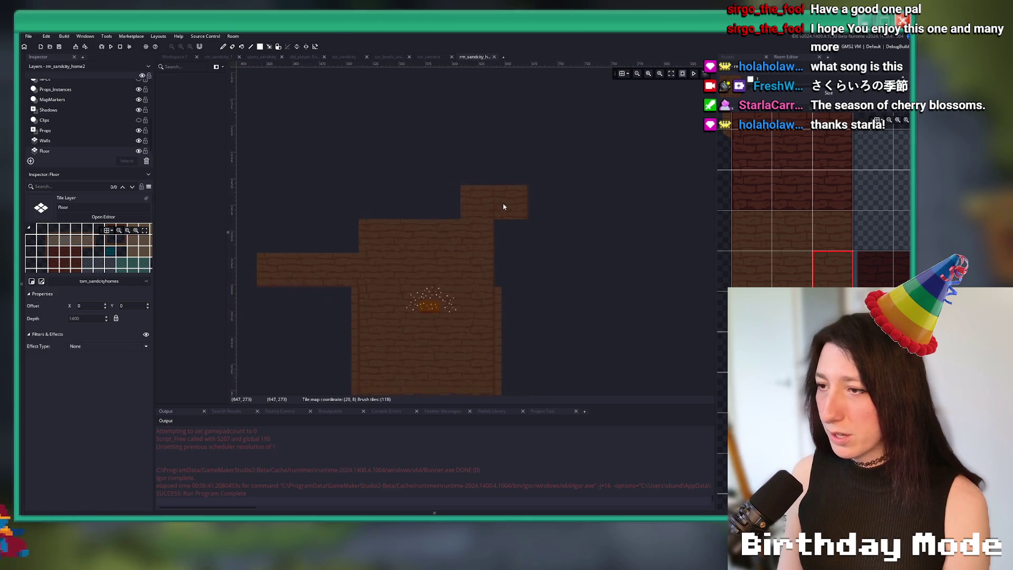
pyautogui.moveTo(495, 188); pyautogui.dragTo(481, 213)
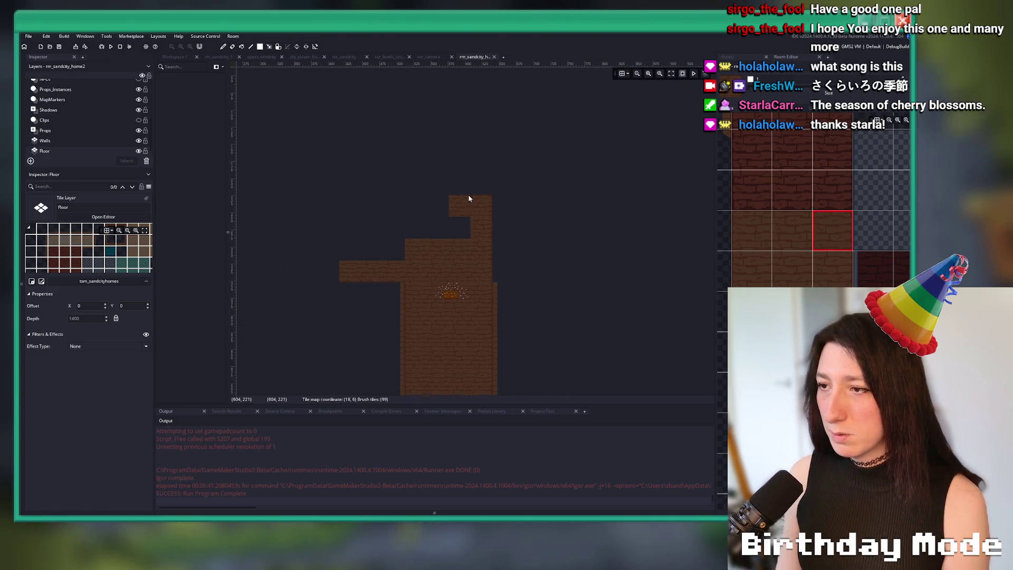
pyautogui.click(792, 230)
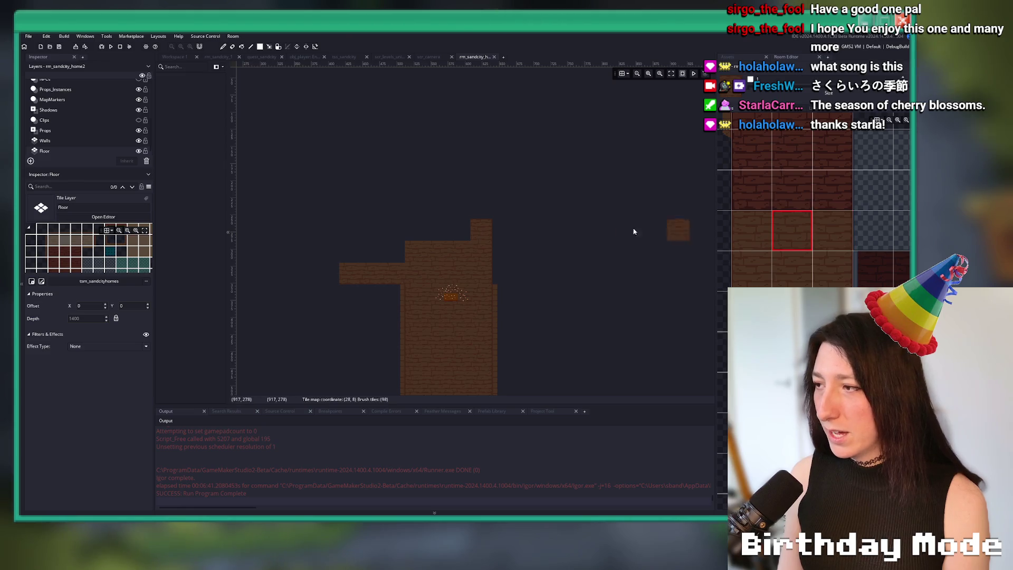
pyautogui.scroll(2, 465, 232)
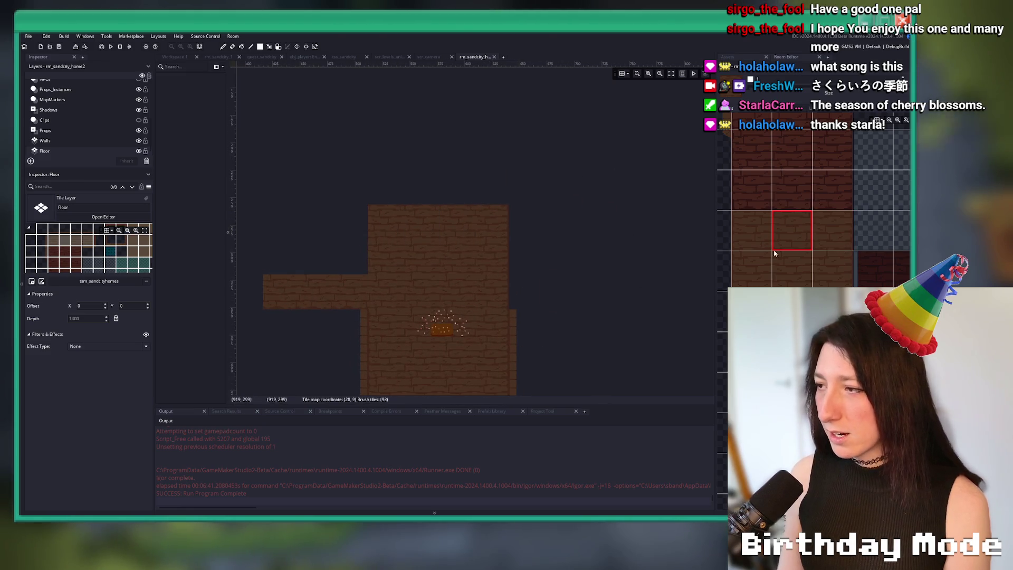
pyautogui.scroll(-4, 780, 242)
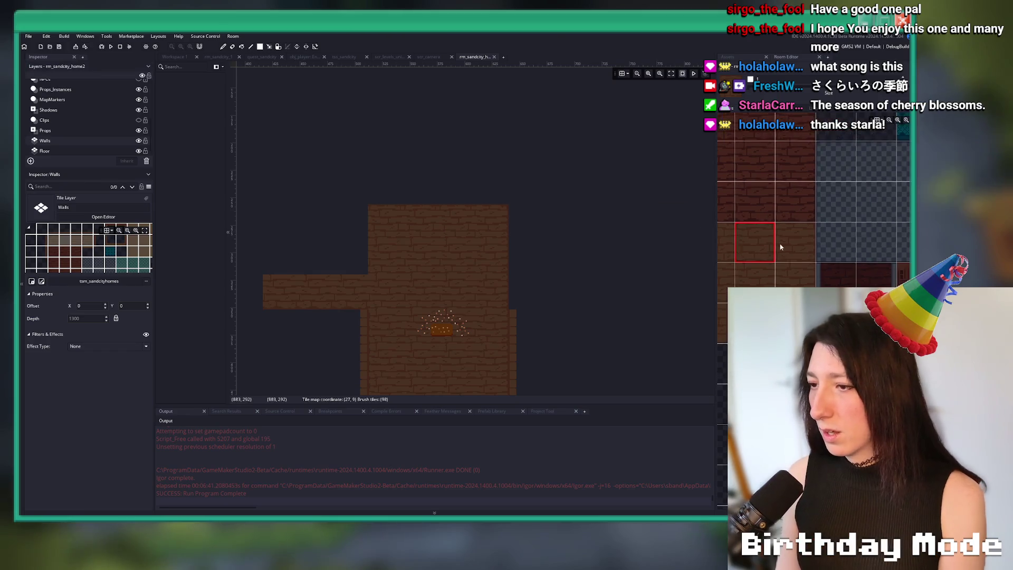
# Paint a vertical wall outline up the building's side and a top wall strip.
pyautogui.click(814, 182)
pyautogui.moveTo(531, 290); pyautogui.dragTo(521, 189)
pyautogui.moveTo(779, 182); pyautogui.dragTo(797, 182)
pyautogui.moveTo(473, 186); pyautogui.dragTo(419, 185)
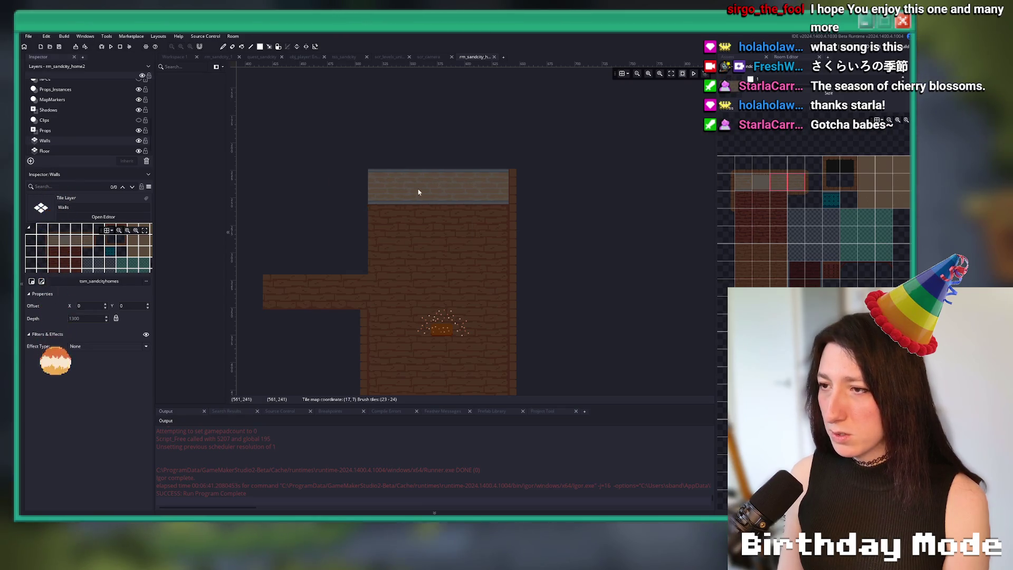
# Repaint the top wall strip in grey and add a brick edge row along it.
pyautogui.scroll(2, 452, 181)
pyautogui.click(761, 182)
pyautogui.moveTo(528, 185)
pyautogui.mouseDown()
pyautogui.moveTo(495, 199)
pyautogui.moveTo(389, 197)
pyautogui.mouseUp()
pyautogui.click(785, 166)
pyautogui.moveTo(557, 174); pyautogui.dragTo(415, 173)
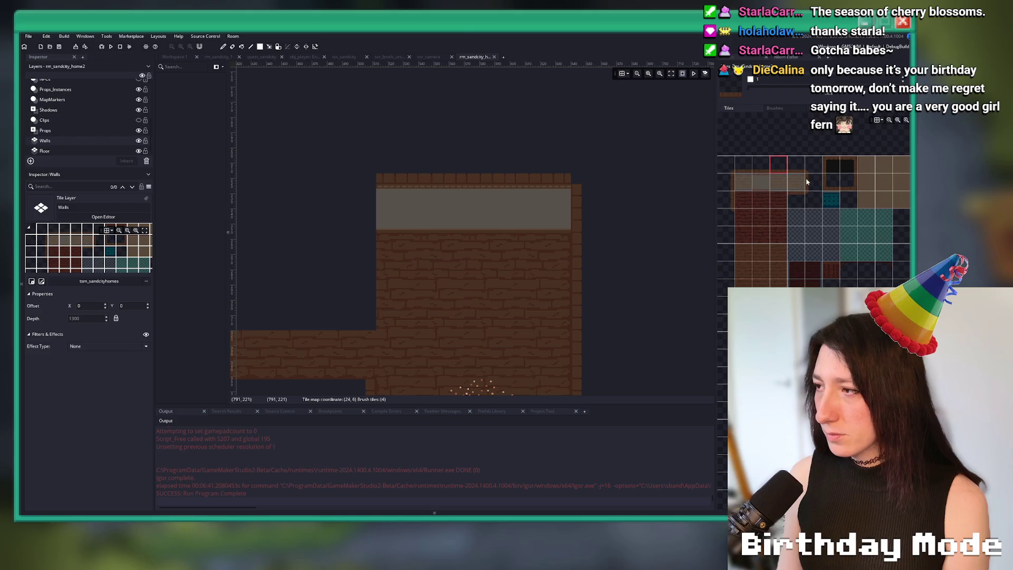
# Try extending the wall outline further left with a row of wall tiles, then undo it.
pyautogui.click(770, 169)
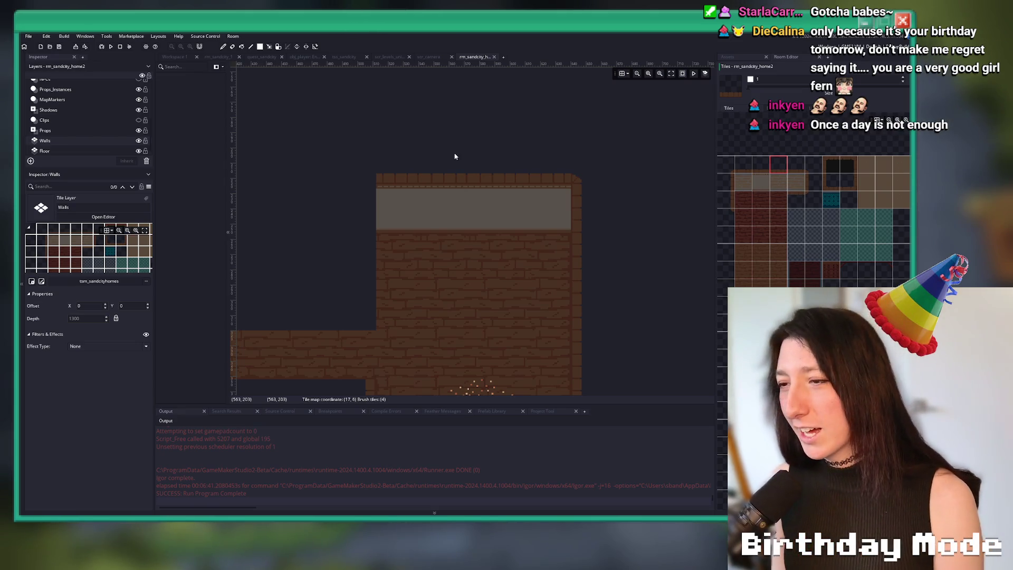
pyautogui.scroll(-3, 455, 156)
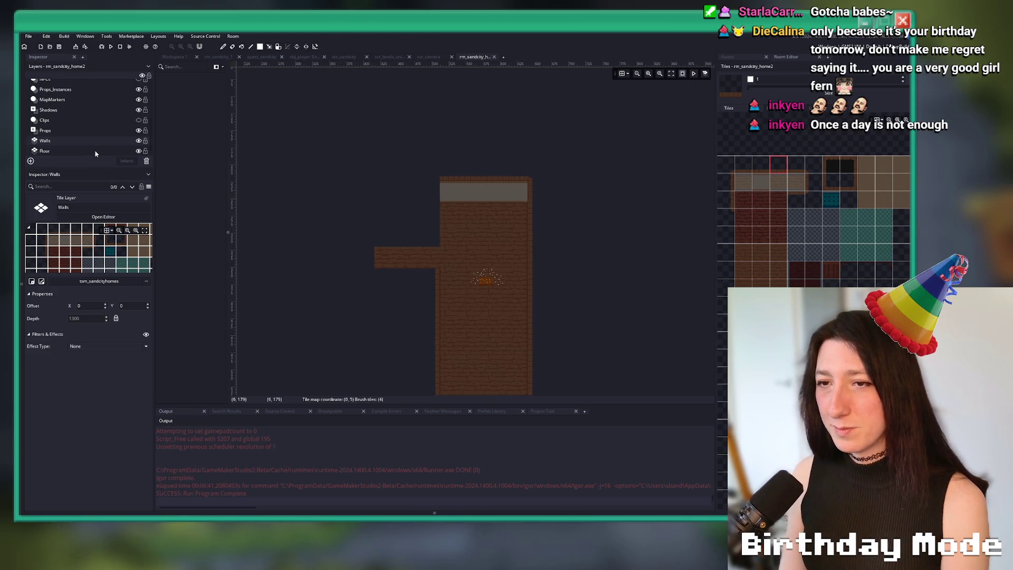
pyautogui.scroll(3, 454, 193)
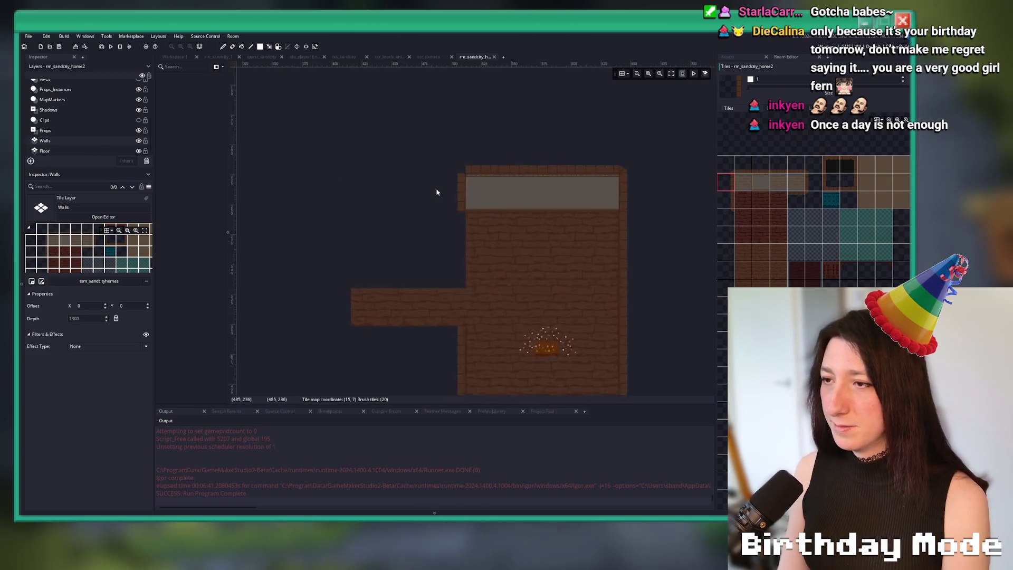
pyautogui.scroll(-3, 455, 193)
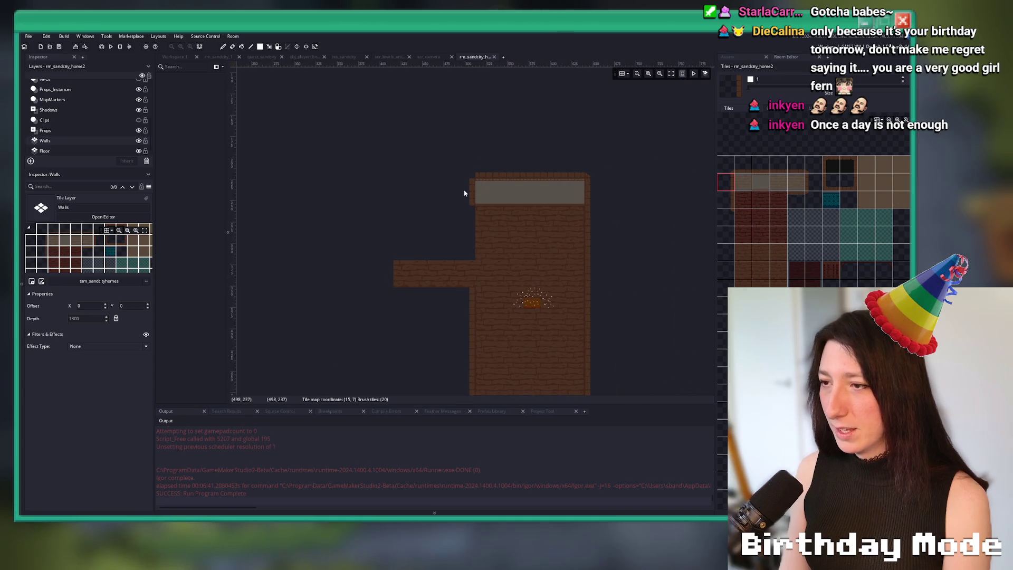
pyautogui.scroll(1, 426, 196)
pyautogui.moveTo(810, 185); pyautogui.dragTo(748, 182)
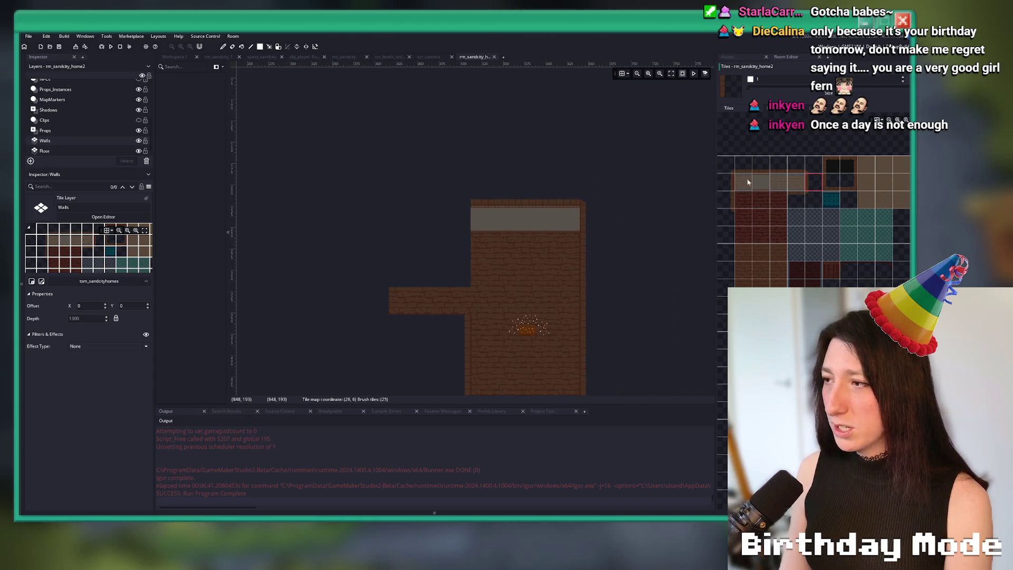
pyautogui.scroll(4, 446, 198)
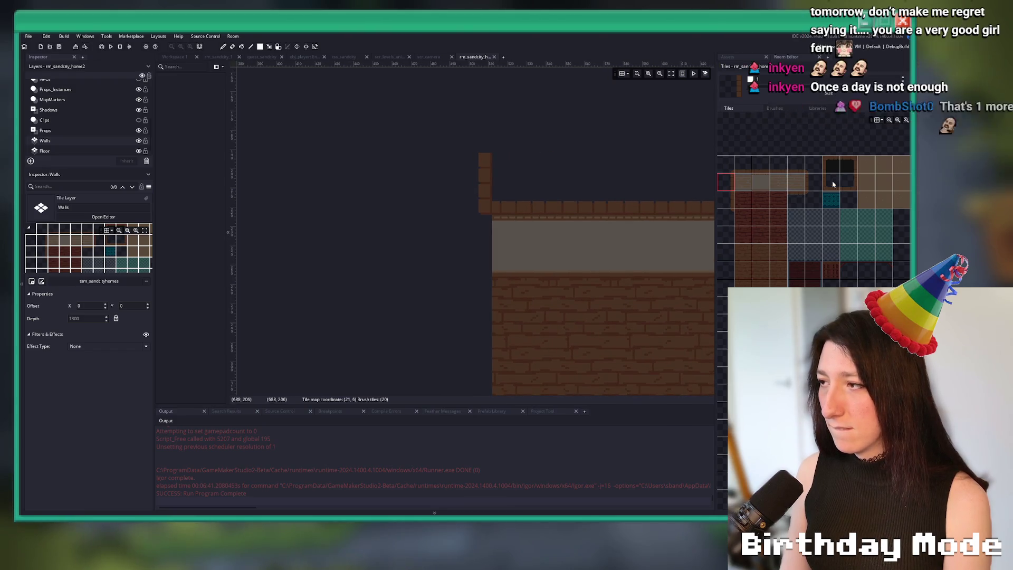
pyautogui.click(460, 179)
pyautogui.hotkey('ctrl', 'z')
pyautogui.scroll(-3, 484, 199)
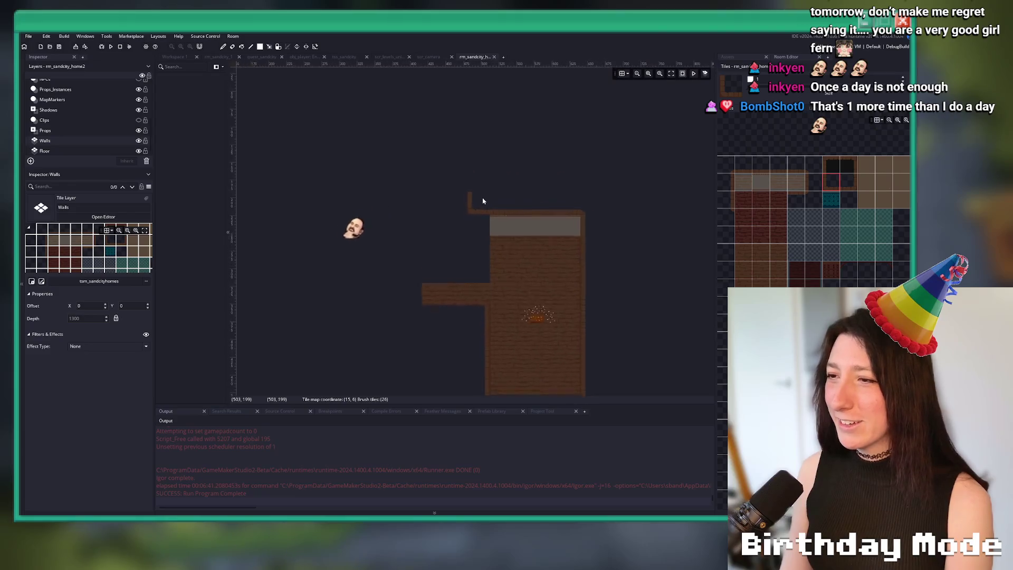
pyautogui.scroll(1, 501, 198)
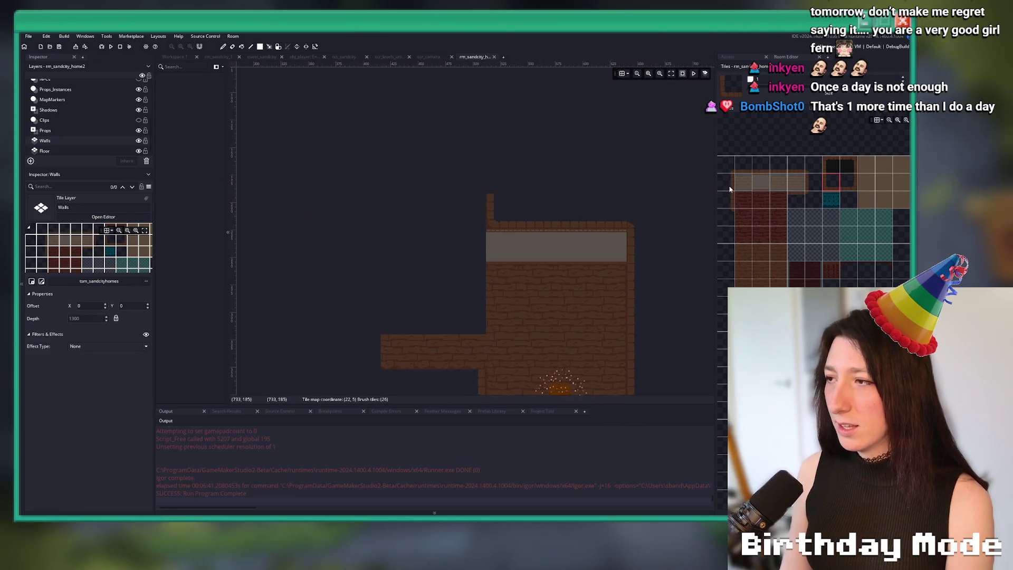
# Paint a grey wall-face strip across the upper-left room.
pyautogui.click(800, 183)
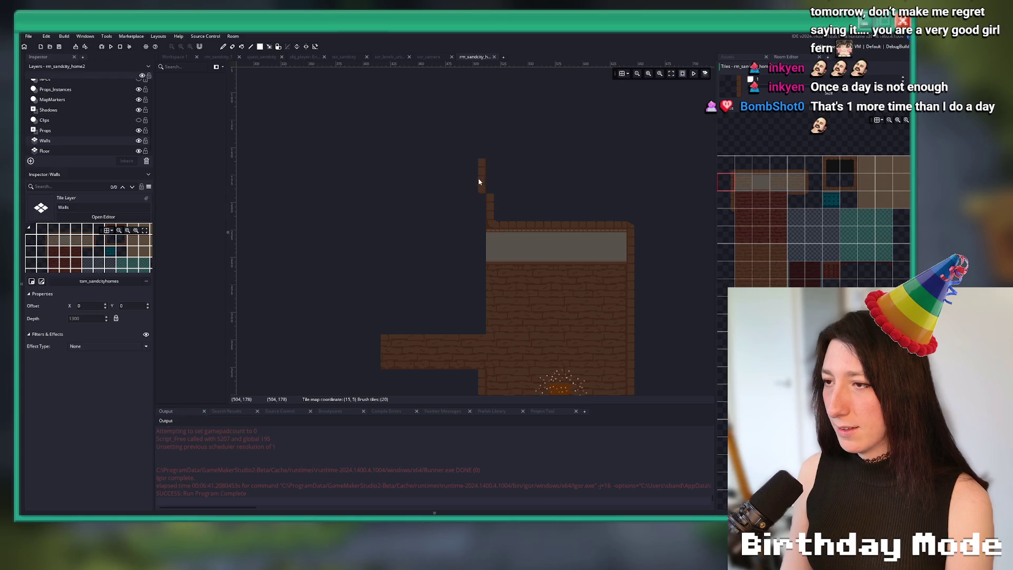
pyautogui.click(807, 181)
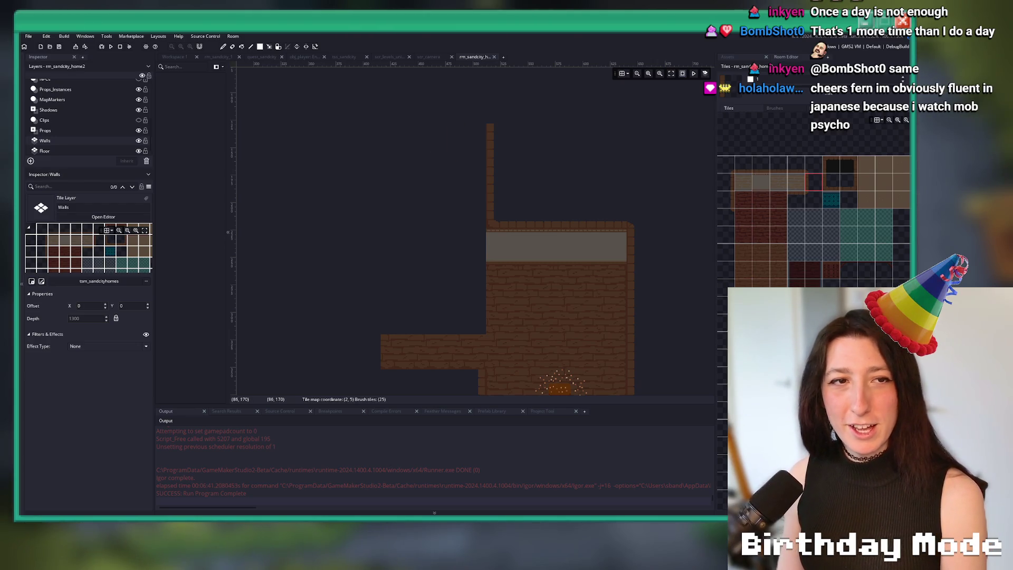
pyautogui.scroll(-2, 475, 248)
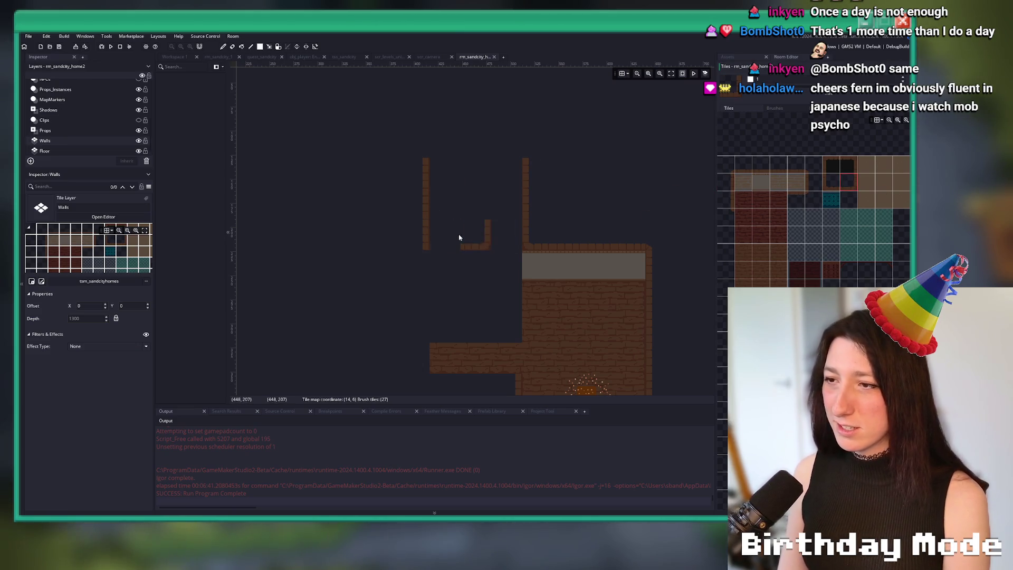
pyautogui.moveTo(410, 239); pyautogui.dragTo(455, 237)
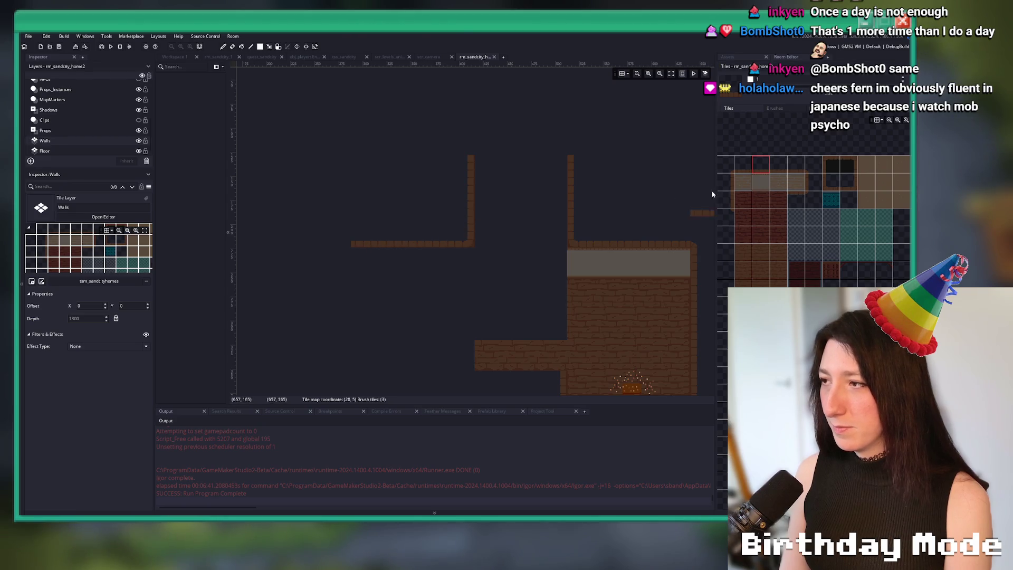
pyautogui.click(770, 184)
pyautogui.moveTo(468, 267); pyautogui.dragTo(380, 269)
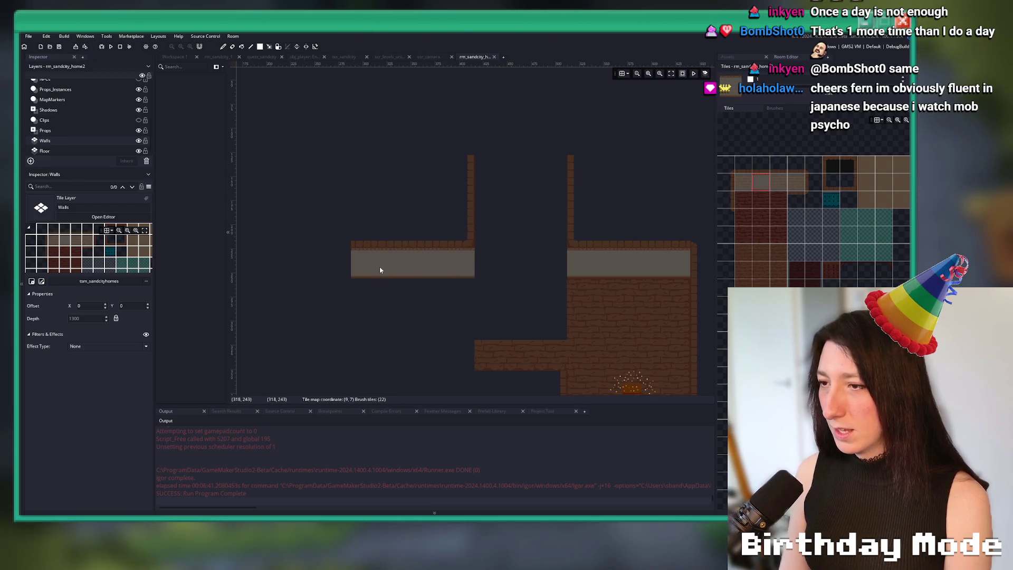
# Make Wall_Foreground the active layer for painting.
pyautogui.scroll(-3, 464, 276)
pyautogui.moveTo(576, 271)
pyautogui.mouseDown()
pyautogui.moveTo(544, 188)
pyautogui.moveTo(388, 174)
pyautogui.mouseUp()
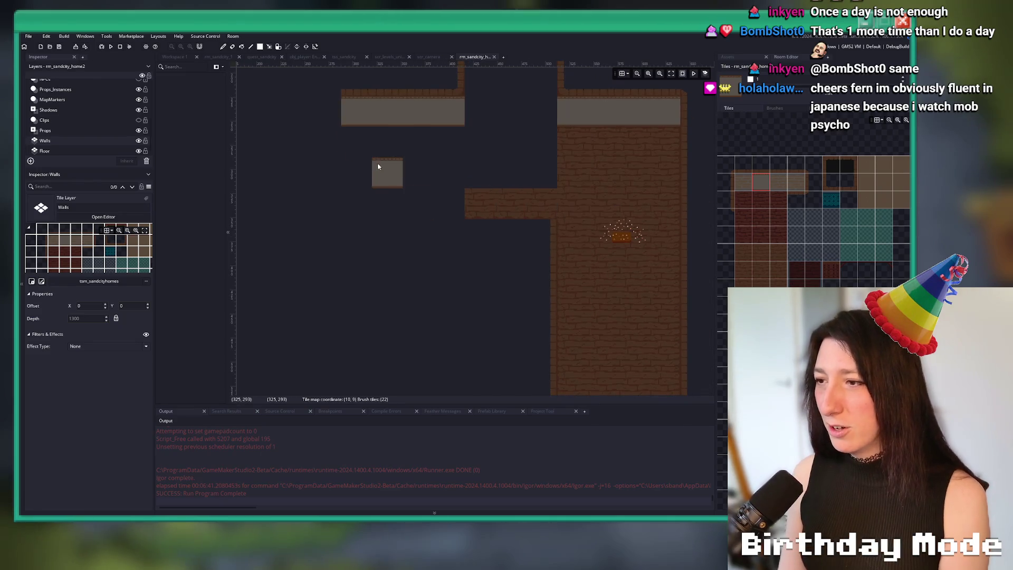
pyautogui.scroll(-2, 409, 176)
pyautogui.scroll(2, 407, 177)
pyautogui.scroll(5, 84, 116)
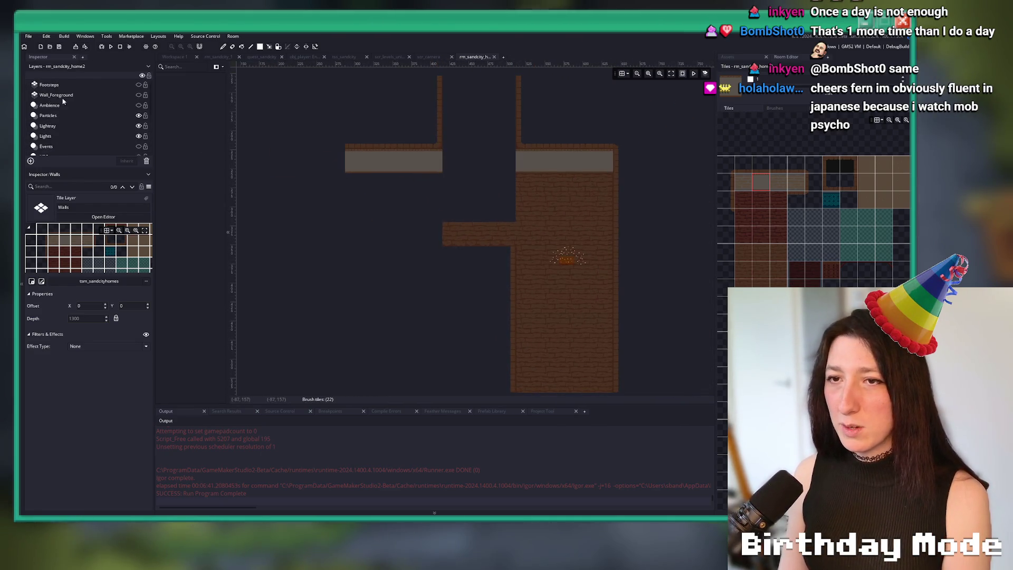
pyautogui.click(138, 96)
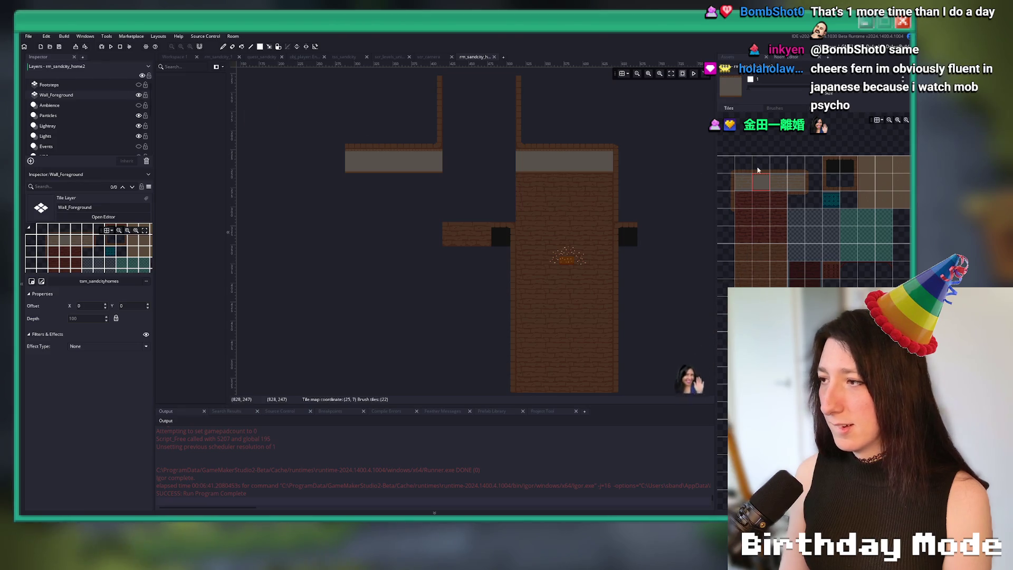
# Try a three-tile brick strip on Wall_Foreground, undo it, and return to the Walls layer.
pyautogui.click(503, 219)
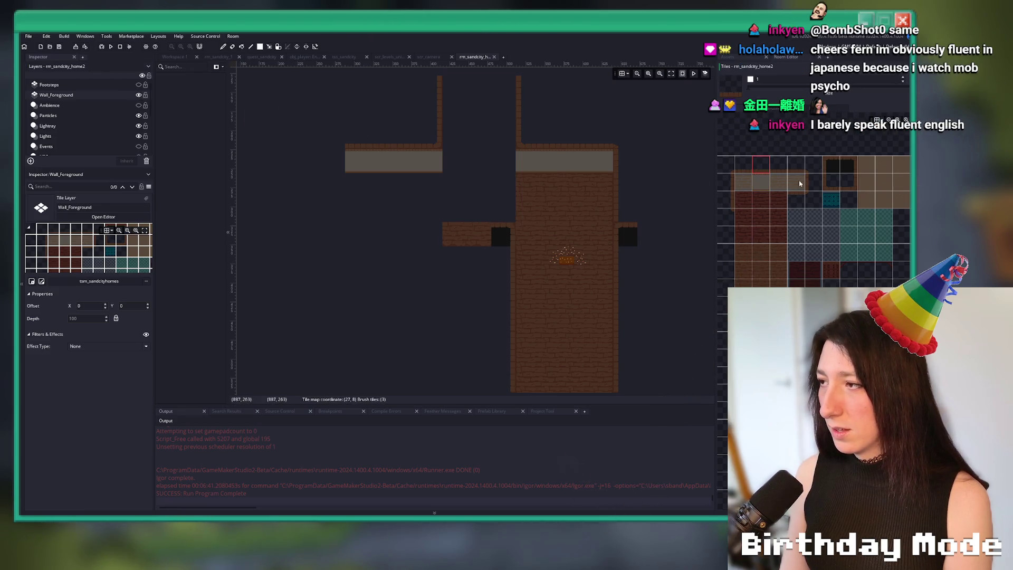
pyautogui.scroll(3, 807, 185)
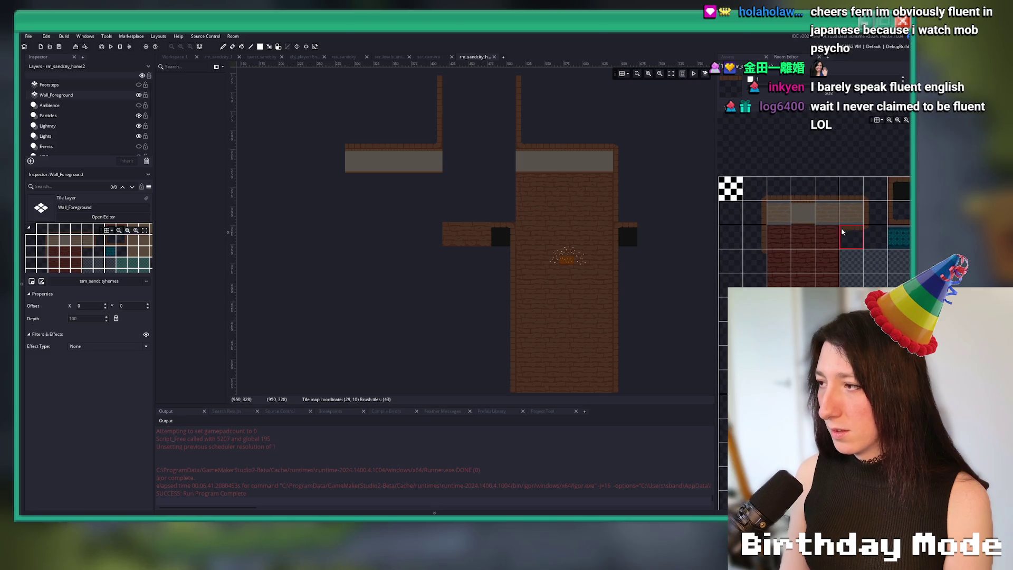
pyautogui.hotkey('ctrl', 'z')
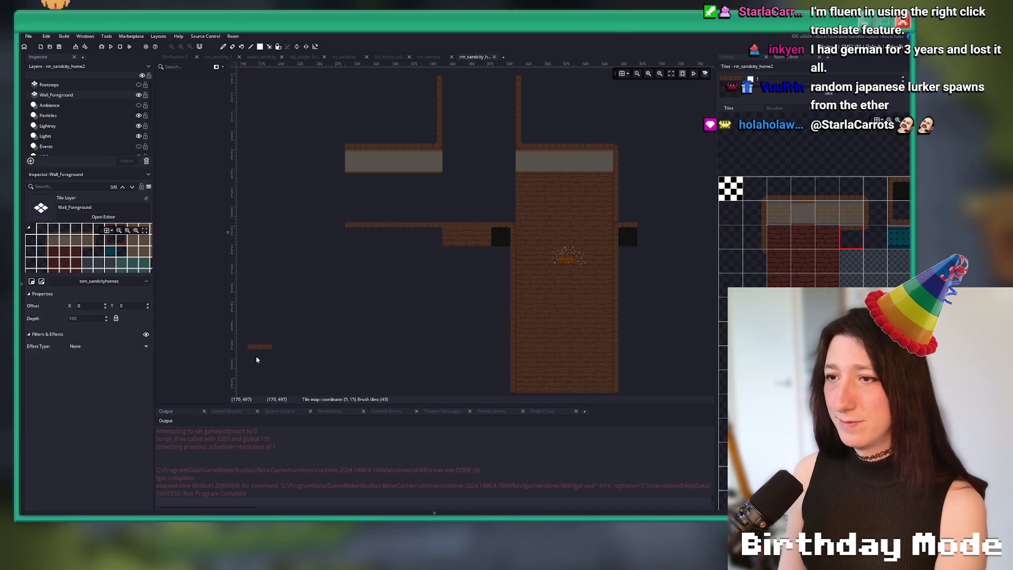
pyautogui.scroll(2, 407, 185)
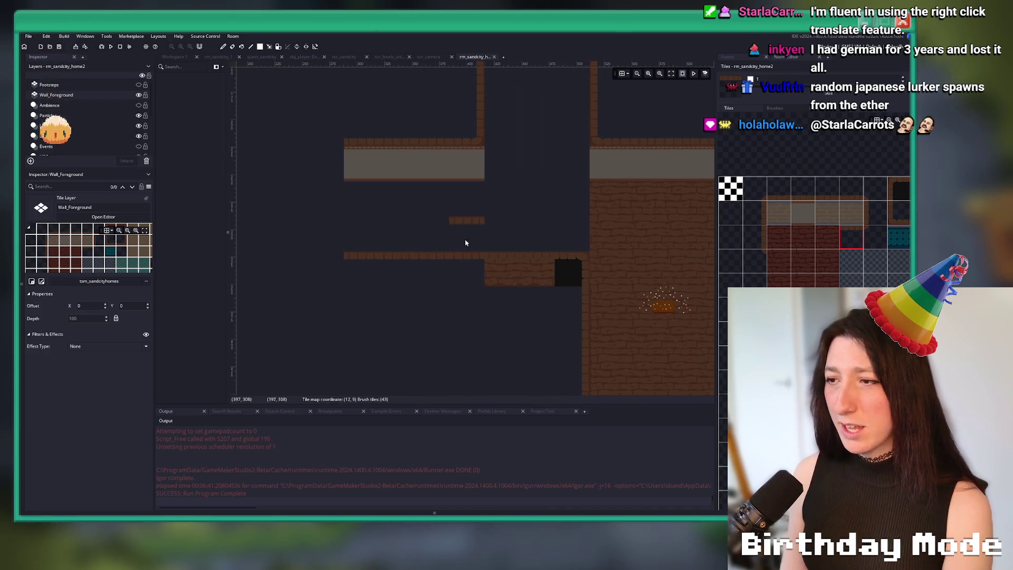
pyautogui.scroll(-3, 74, 121)
pyautogui.click(74, 140)
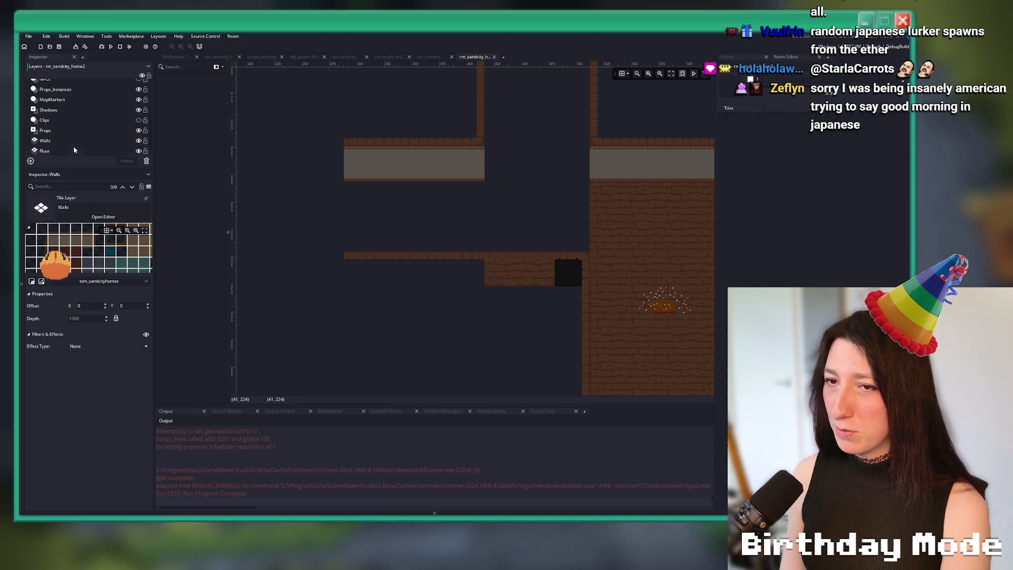
# On the Floor layer, paint brick along the corridor, under the left wall top and through the gap.
pyautogui.click(73, 151)
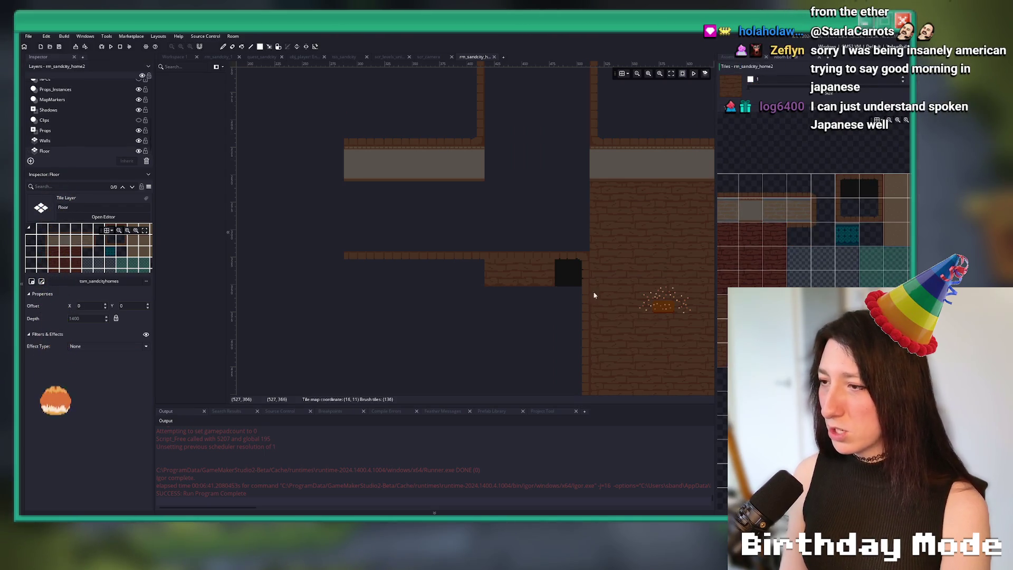
pyautogui.moveTo(520, 270); pyautogui.dragTo(405, 271)
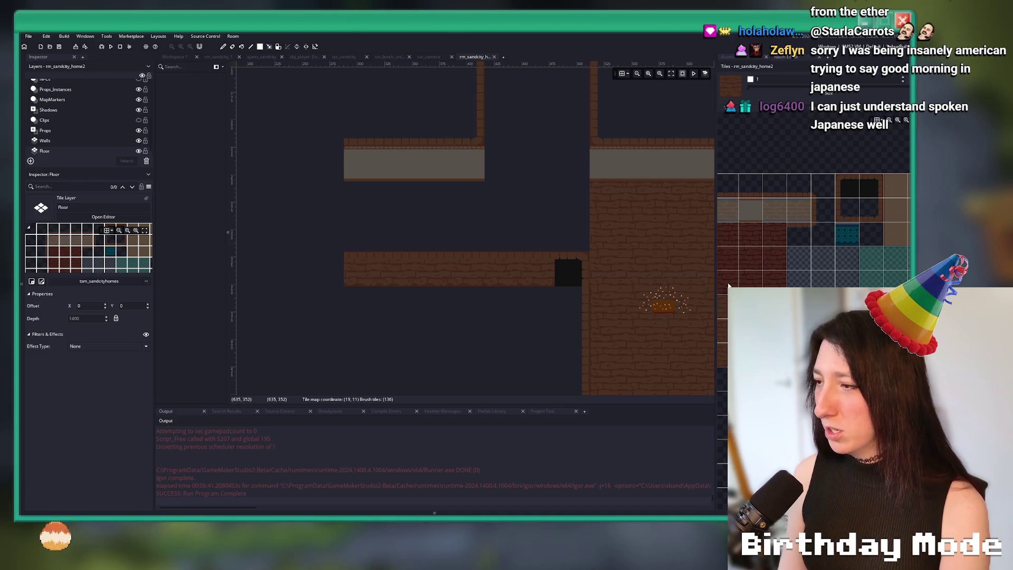
pyautogui.moveTo(348, 198); pyautogui.dragTo(448, 201)
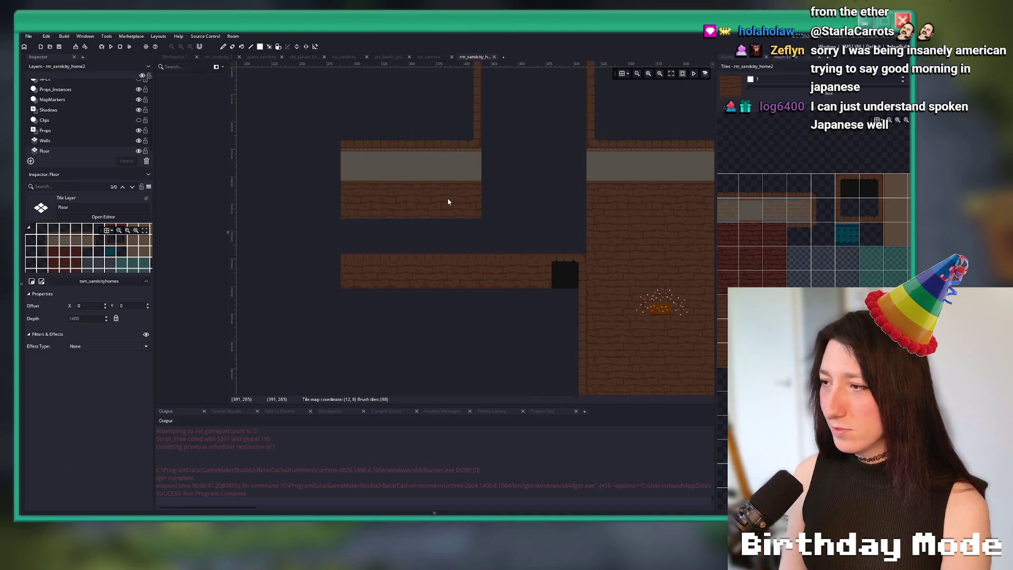
pyautogui.moveTo(383, 281)
pyautogui.mouseDown()
pyautogui.moveTo(421, 269)
pyautogui.moveTo(521, 270)
pyautogui.moveTo(524, 219)
pyautogui.moveTo(501, 340)
pyautogui.moveTo(479, 335)
pyautogui.moveTo(477, 235)
pyautogui.mouseUp()
# Fill the dark notches beside the middle column and cover both thin wall lines with brick.
pyautogui.scroll(-1, 501, 341)
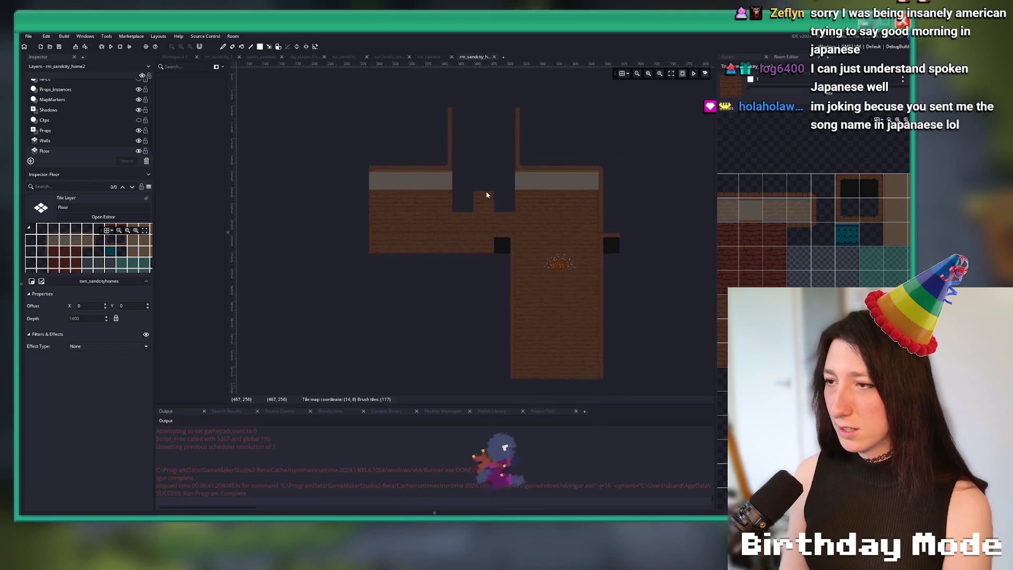
pyautogui.scroll(2, 443, 235)
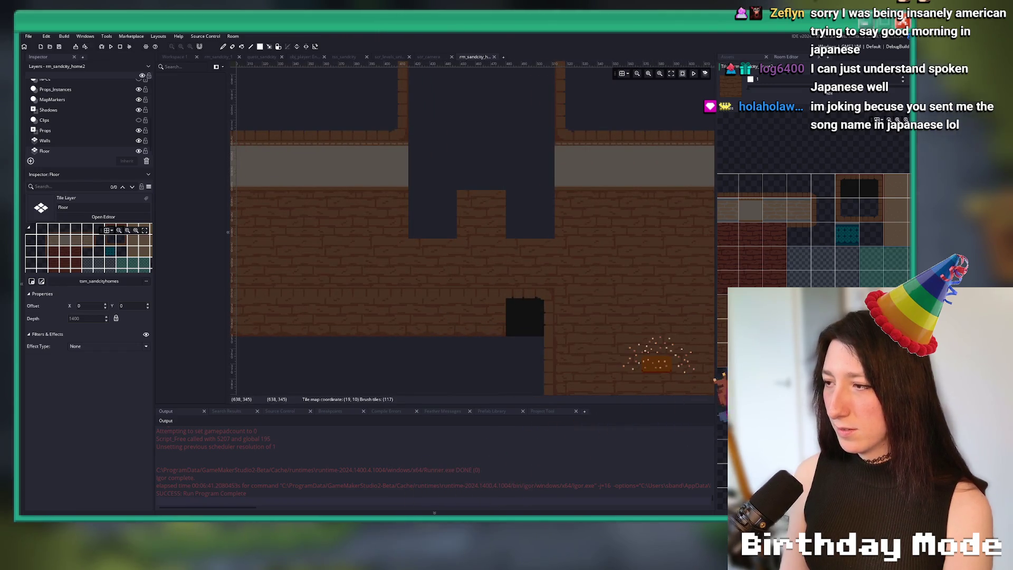
pyautogui.click(527, 221)
pyautogui.click(438, 219)
pyautogui.scroll(-3, 449, 232)
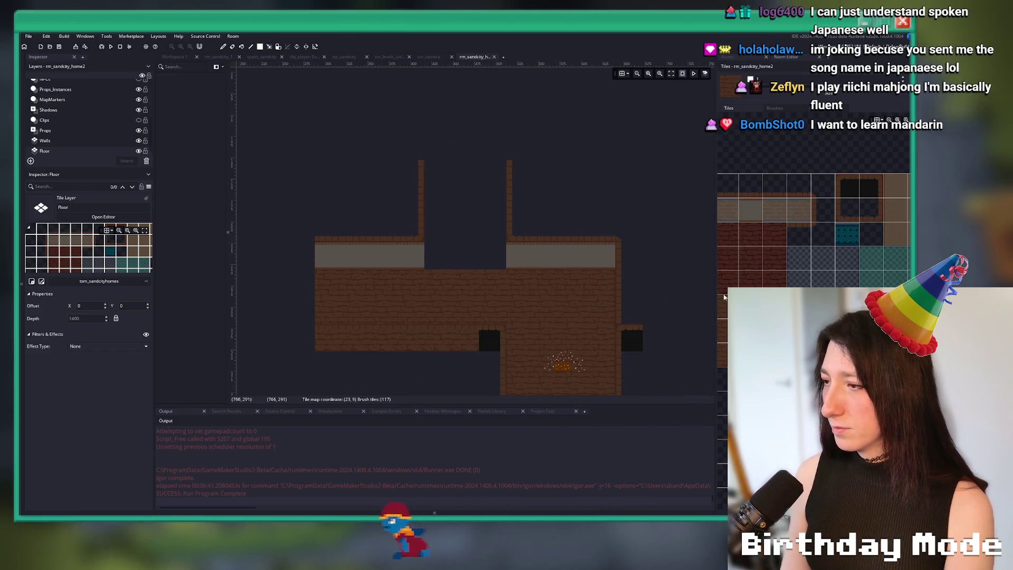
pyautogui.moveTo(444, 252); pyautogui.dragTo(442, 181)
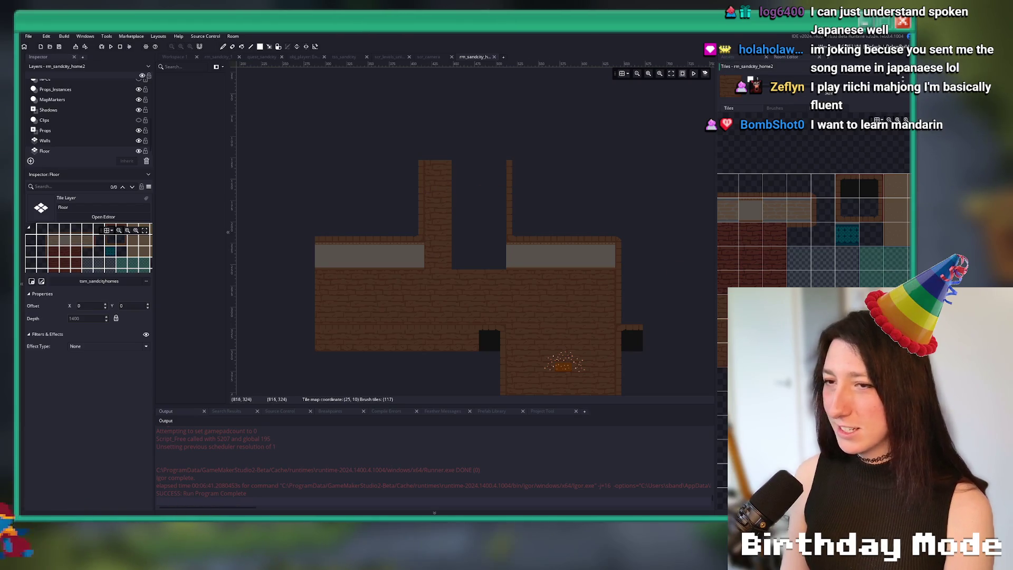
pyautogui.moveTo(482, 233)
pyautogui.mouseDown()
pyautogui.moveTo(491, 165)
pyautogui.moveTo(452, 174)
pyautogui.moveTo(468, 252)
pyautogui.mouseUp()
# Erase the top rows of the new floor column.
pyautogui.scroll(-1, 459, 220)
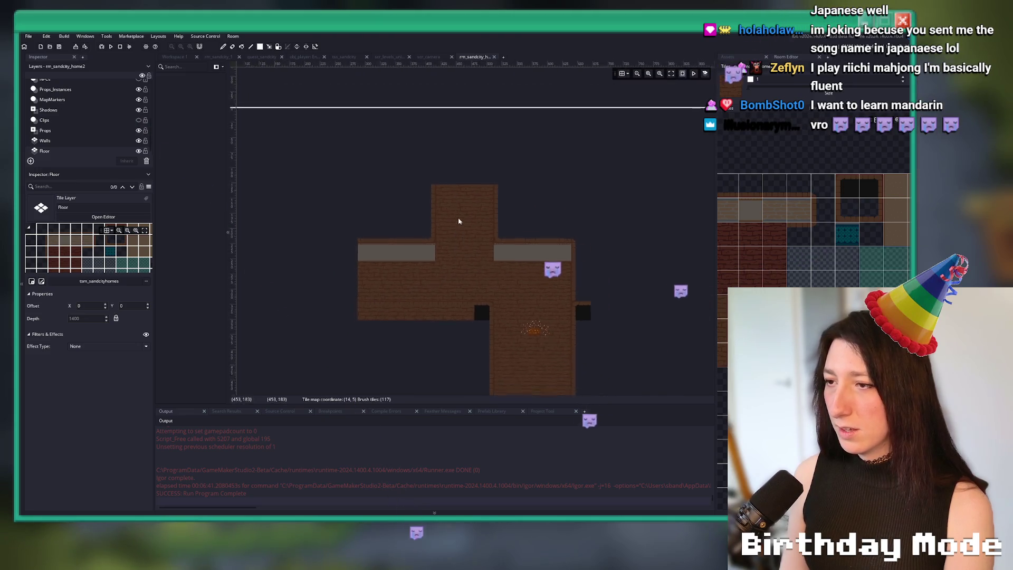
pyautogui.scroll(3, 502, 189)
pyautogui.moveTo(504, 188)
pyautogui.mouseDown()
pyautogui.moveTo(440, 176)
pyautogui.moveTo(418, 248)
pyautogui.mouseUp()
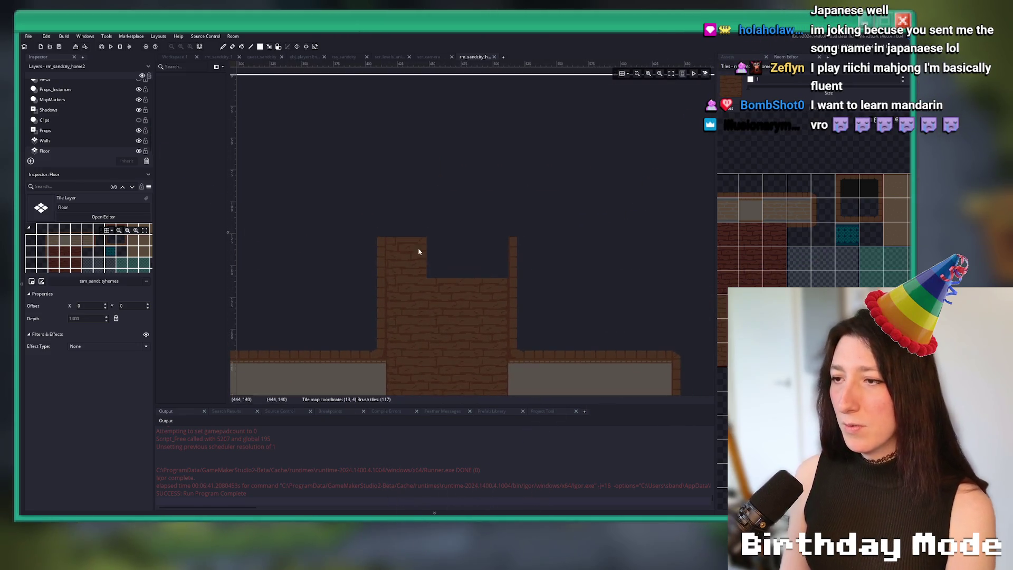
pyautogui.scroll(-1, 376, 241)
pyautogui.scroll(1, 376, 242)
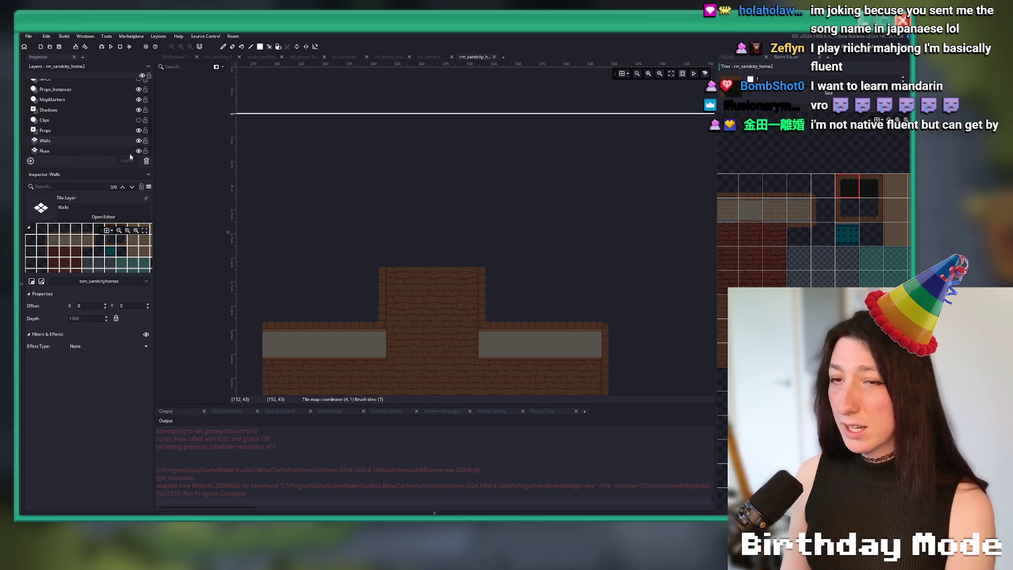
pyautogui.scroll(3, 95, 132)
# On Wall_Foreground, place dark doorway tiles atop the middle and left columns.
pyautogui.click(56, 95)
pyautogui.click(494, 252)
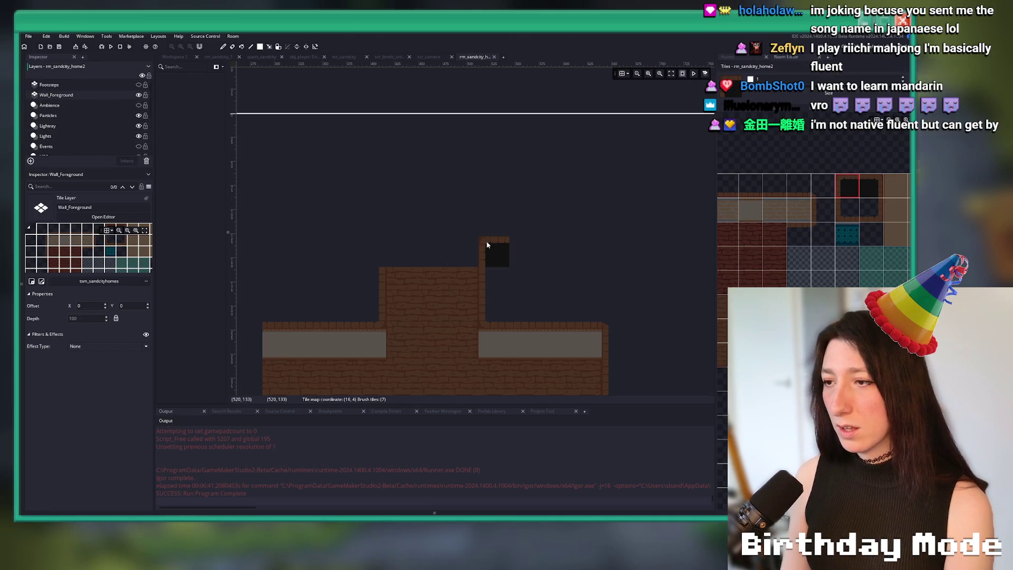
pyautogui.click(366, 253)
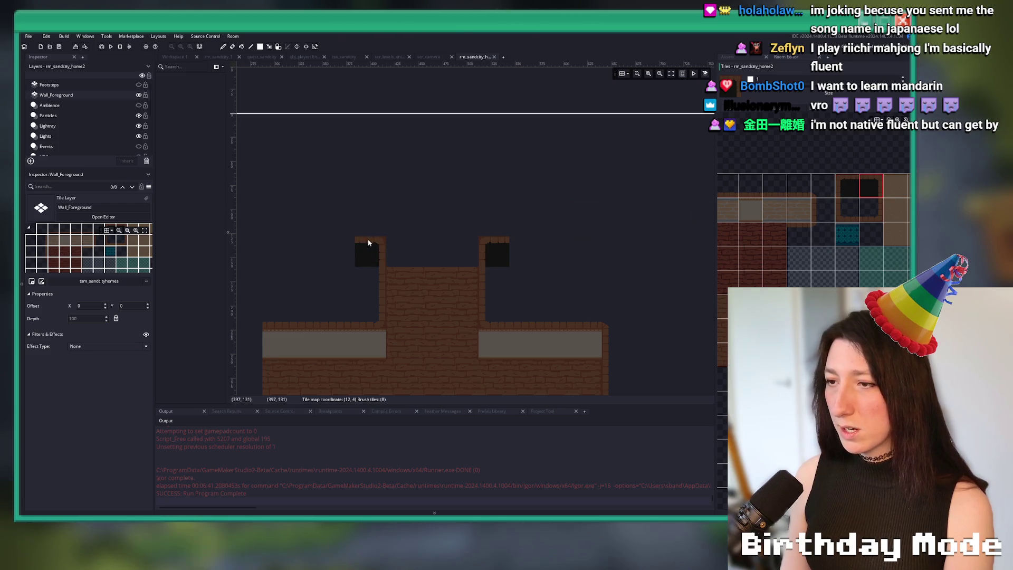
pyautogui.scroll(-5, 567, 227)
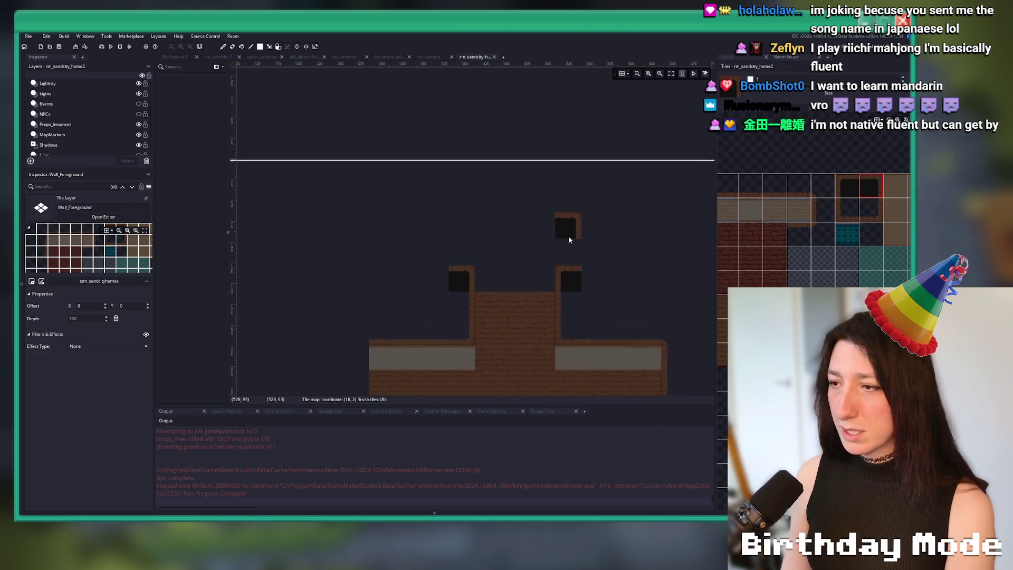
pyautogui.scroll(-1, 512, 180)
pyautogui.scroll(4, 472, 267)
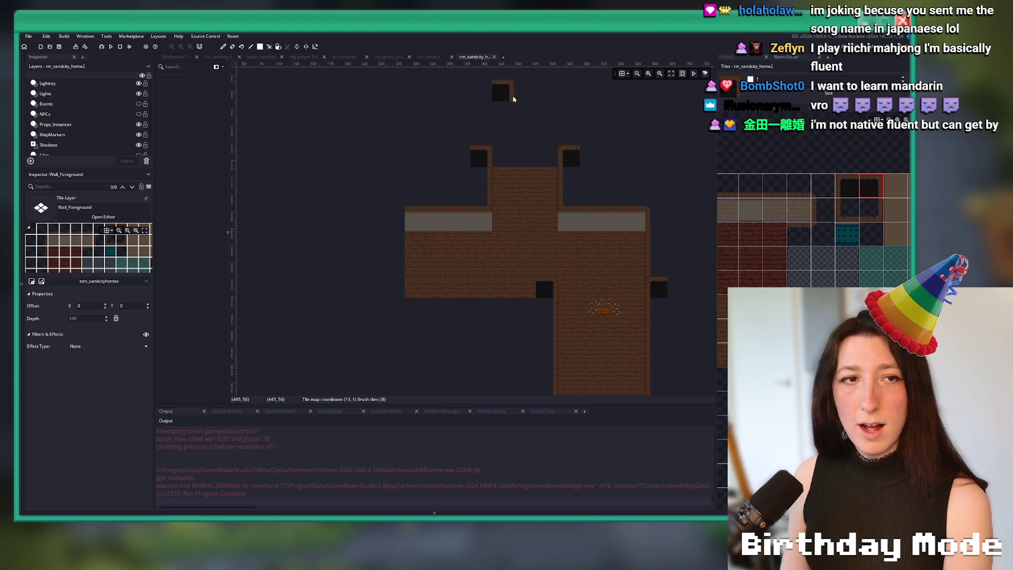
pyautogui.moveTo(526, 151); pyautogui.dragTo(471, 186)
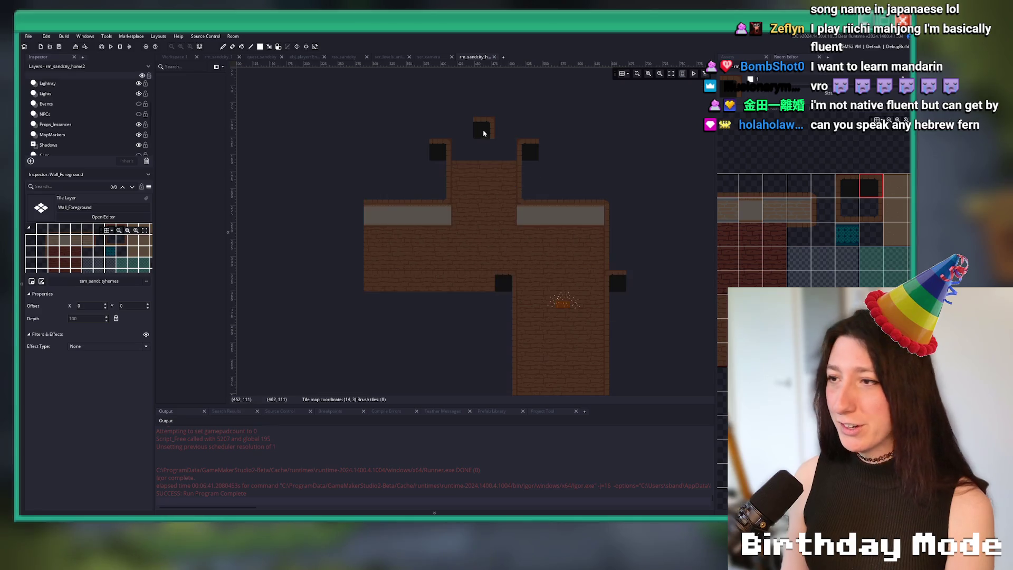
# Switch to the Walls tile layer and select brick tiles from the tileset.
pyautogui.scroll(2, 464, 159)
pyautogui.scroll(4, 453, 172)
pyautogui.scroll(-2, 81, 141)
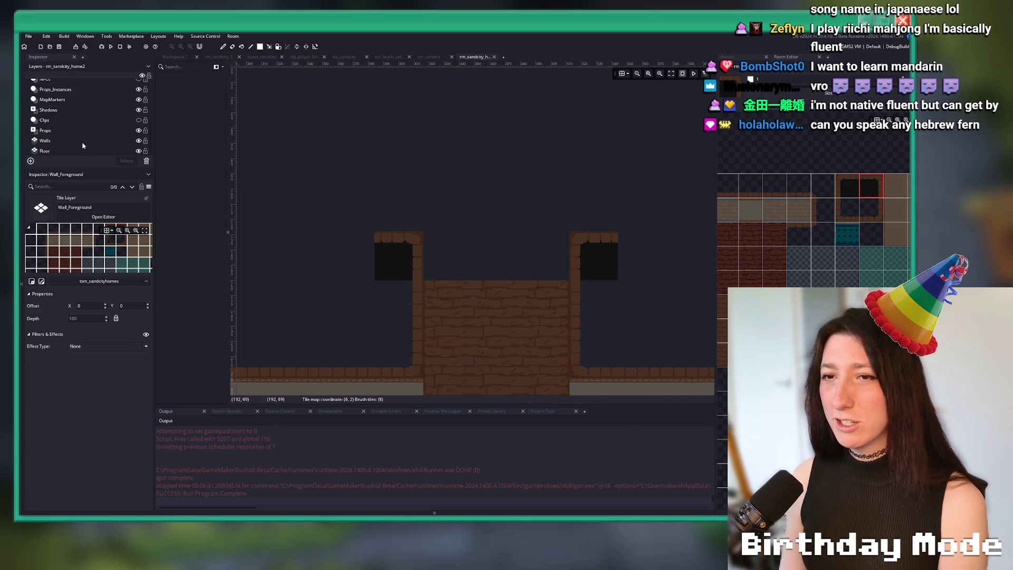
pyautogui.click(75, 133)
pyautogui.click(77, 140)
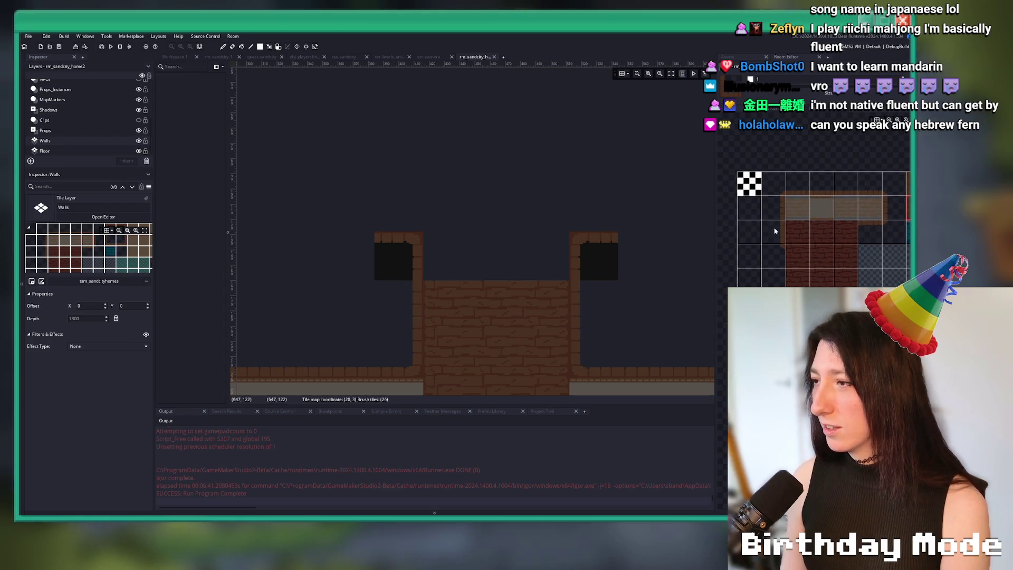
pyautogui.hscroll(2, 485, 227)
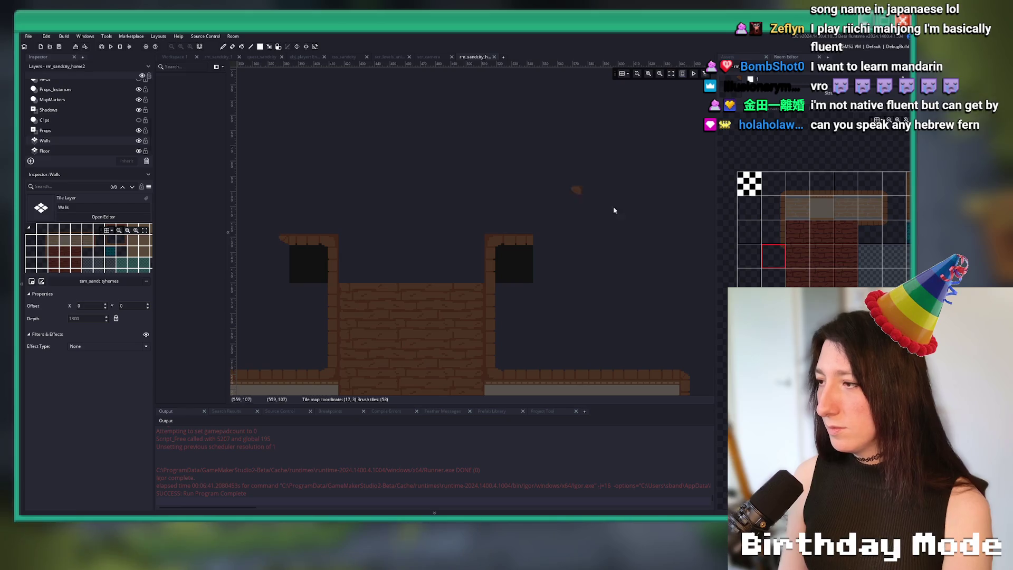
pyautogui.moveTo(868, 246); pyautogui.dragTo(791, 247)
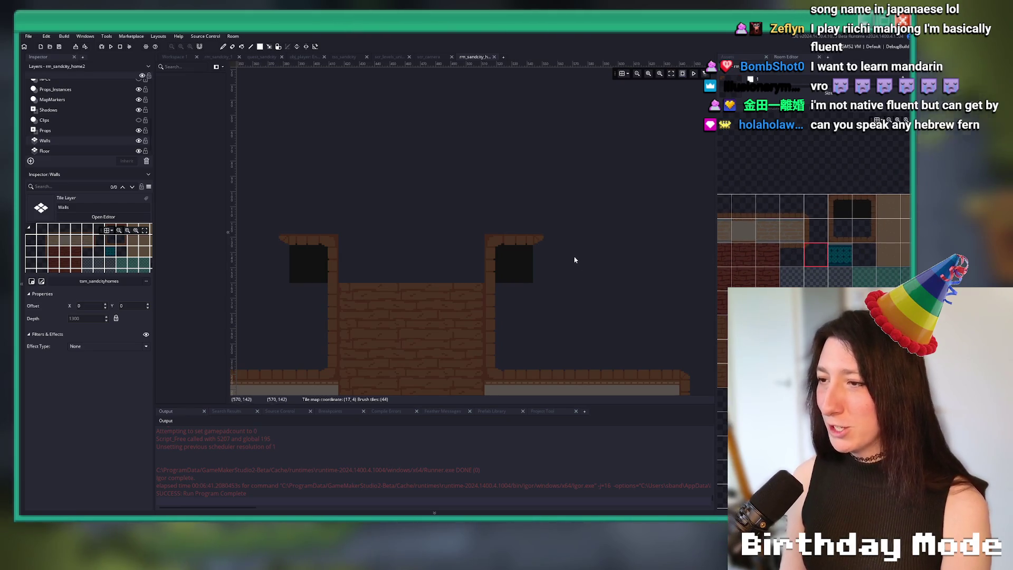
# Paint a brick wall column rising from the right roof.
pyautogui.moveTo(565, 248)
pyautogui.mouseDown()
pyautogui.moveTo(562, 157)
pyautogui.moveTo(624, 209)
pyautogui.mouseUp()
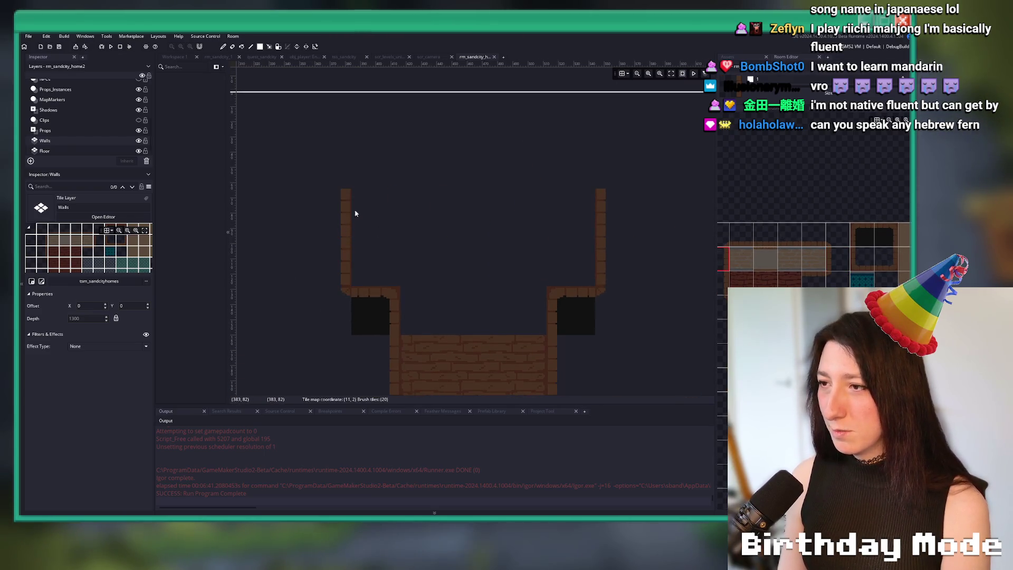
pyautogui.scroll(2, 355, 213)
pyautogui.scroll(-8, 345, 201)
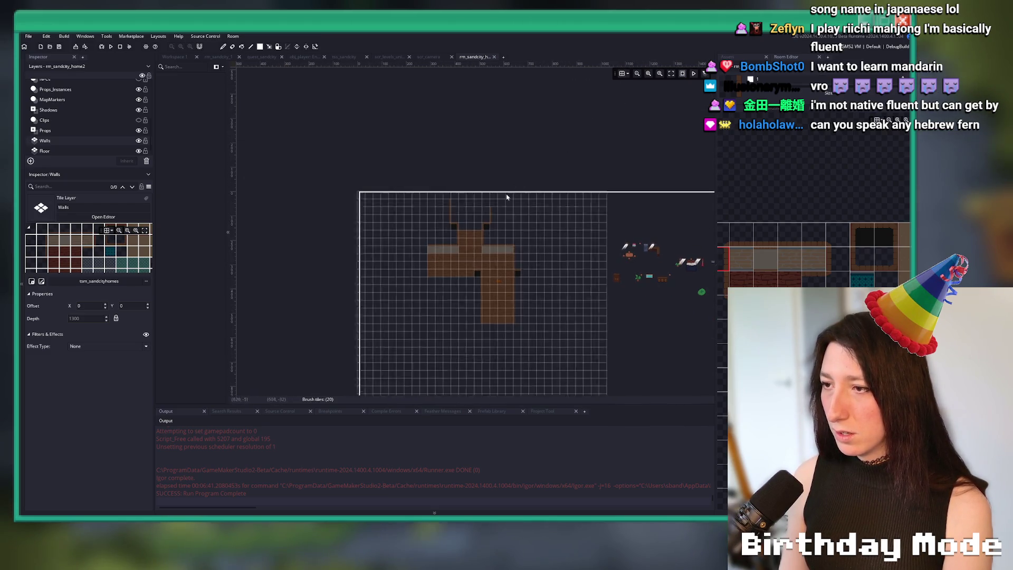
pyautogui.scroll(6, 414, 211)
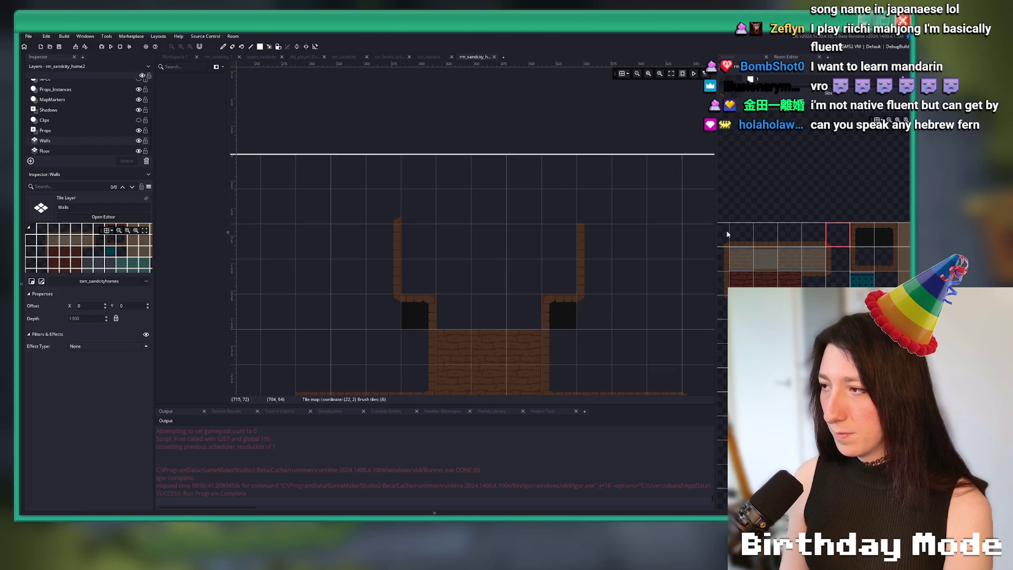
pyautogui.scroll(3, 513, 107)
# Paint a brick top wall across the upper room with a row of cyan wall-top tiles beneath.
pyautogui.click(765, 235)
pyautogui.moveTo(622, 200); pyautogui.dragTo(346, 192)
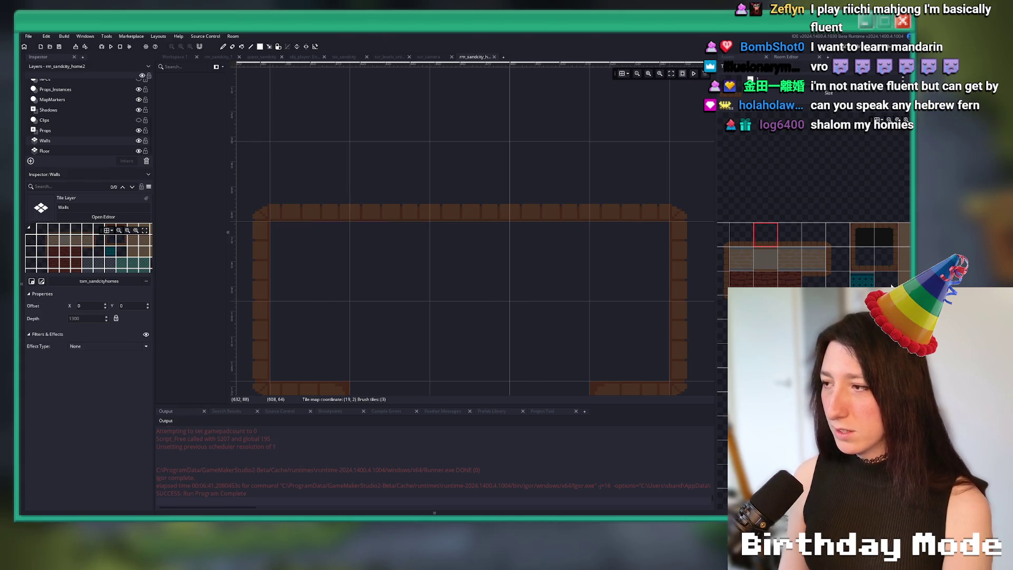
pyautogui.moveTo(591, 251); pyautogui.dragTo(275, 244)
pyautogui.scroll(-3, 384, 323)
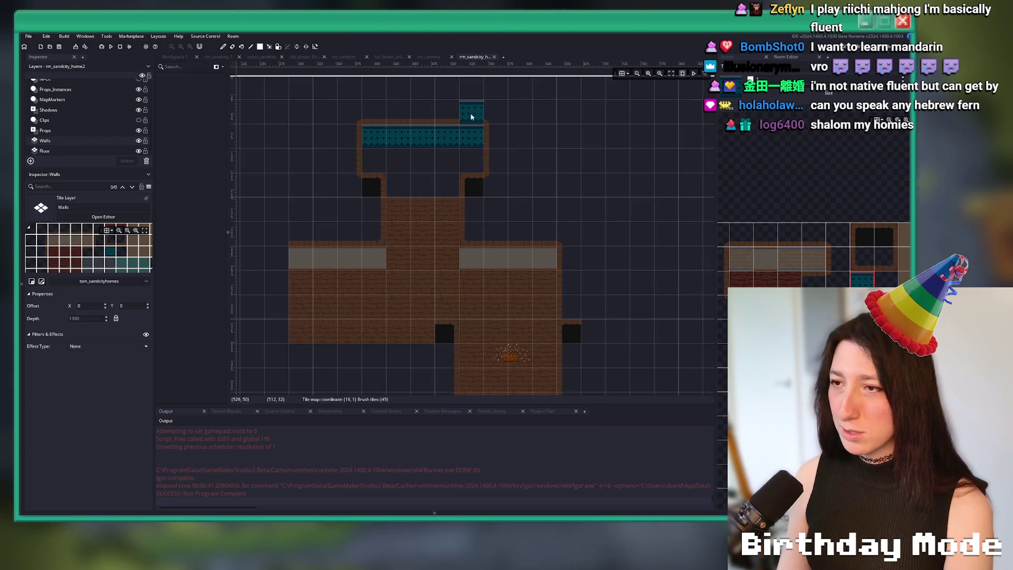
pyautogui.scroll(2, 352, 193)
pyautogui.scroll(1, 230, 177)
pyautogui.scroll(3, 45, 112)
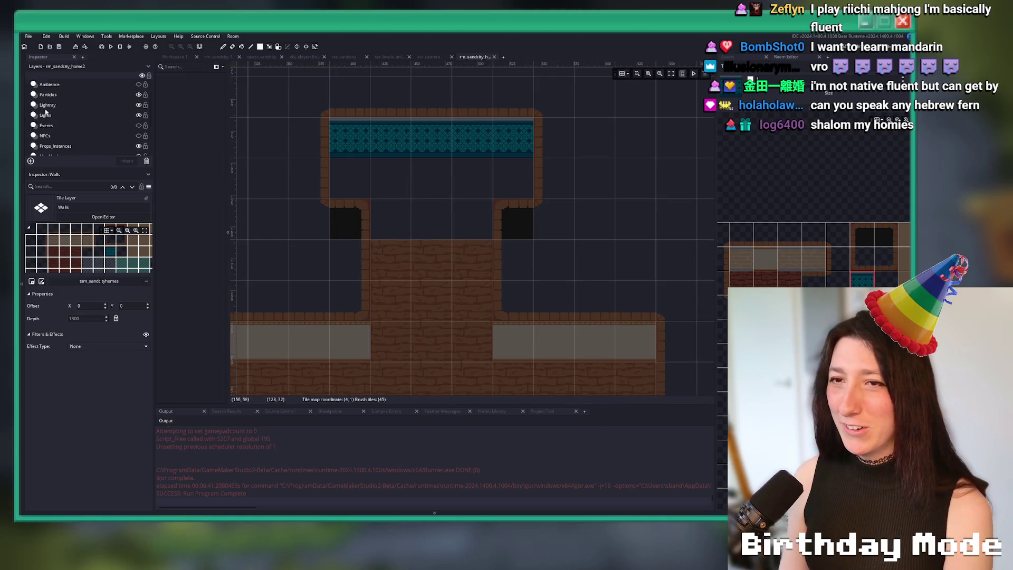
# Erase the dark doorway tiles on the Wall_Foreground layer.
pyautogui.click(56, 95)
pyautogui.moveTo(337, 217)
pyautogui.mouseDown()
pyautogui.moveTo(533, 238)
pyautogui.moveTo(559, 216)
pyautogui.mouseUp()
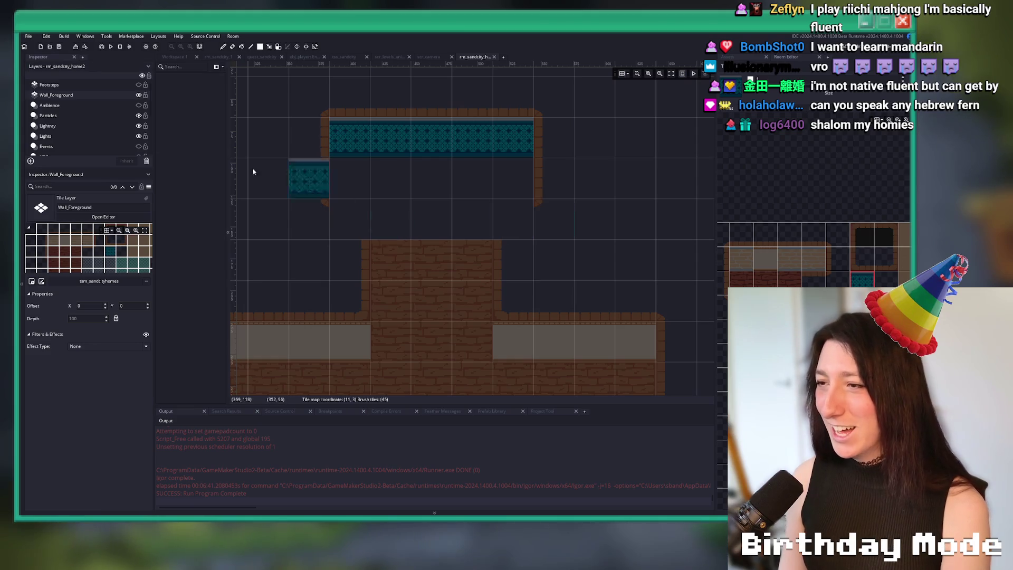
pyautogui.scroll(-3, 60, 147)
pyautogui.scroll(-1, 58, 149)
# Erase the passage floor and wall pillars, then extend the upper room's right wall downward.
pyautogui.click(44, 151)
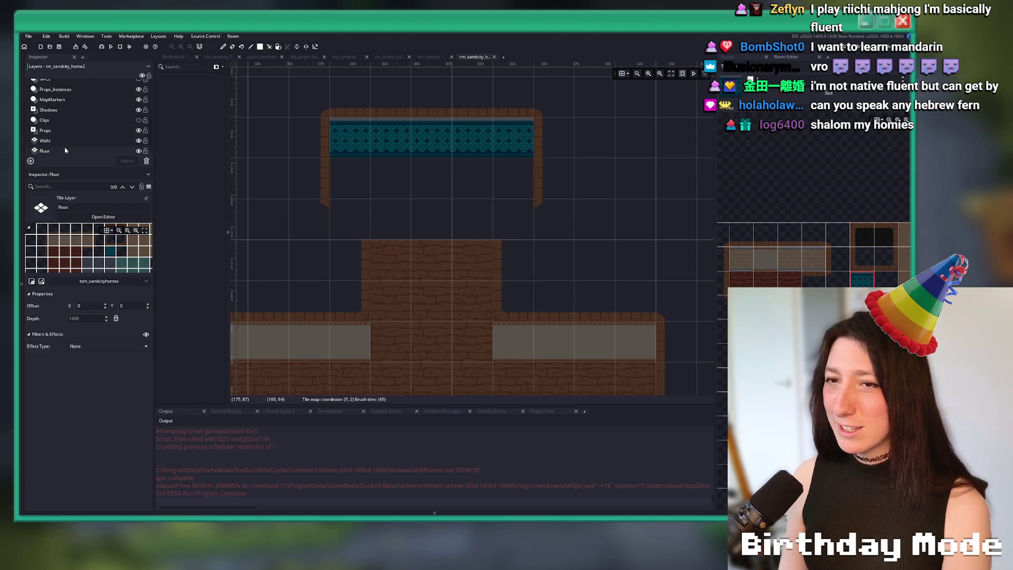
pyautogui.moveTo(348, 252); pyautogui.dragTo(452, 251)
pyautogui.click(45, 141)
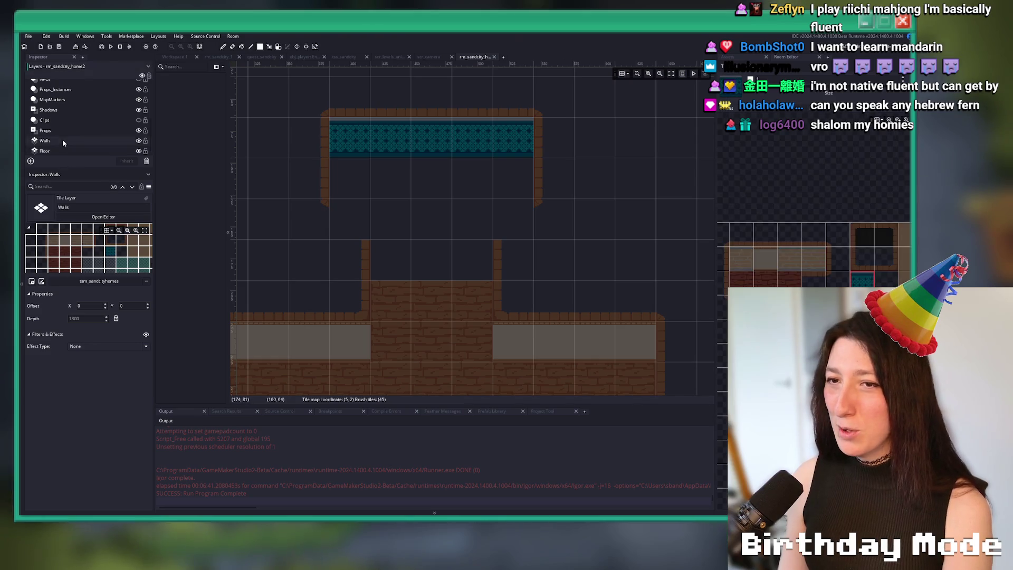
pyautogui.moveTo(357, 251); pyautogui.dragTo(540, 226)
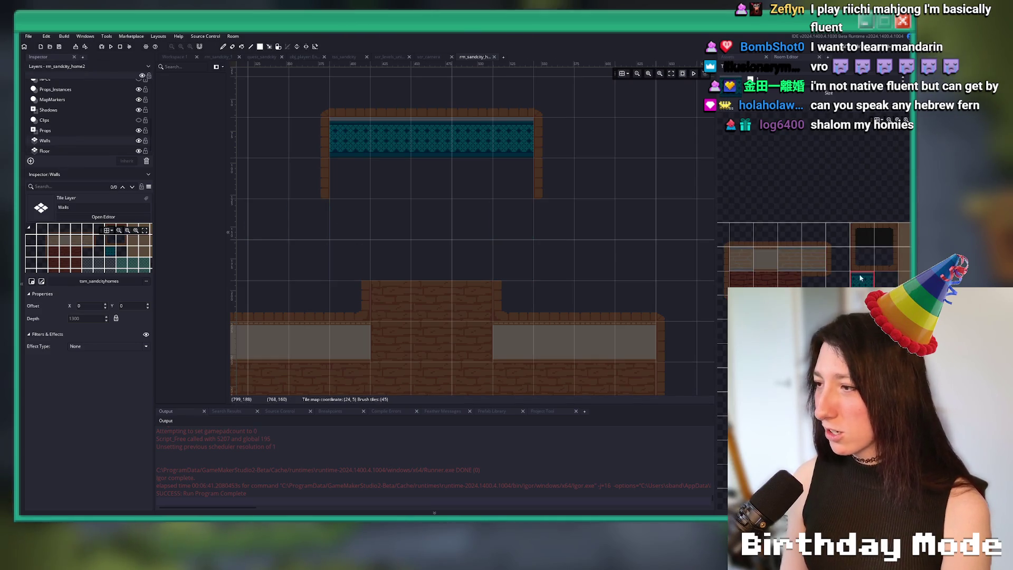
pyautogui.click(554, 234)
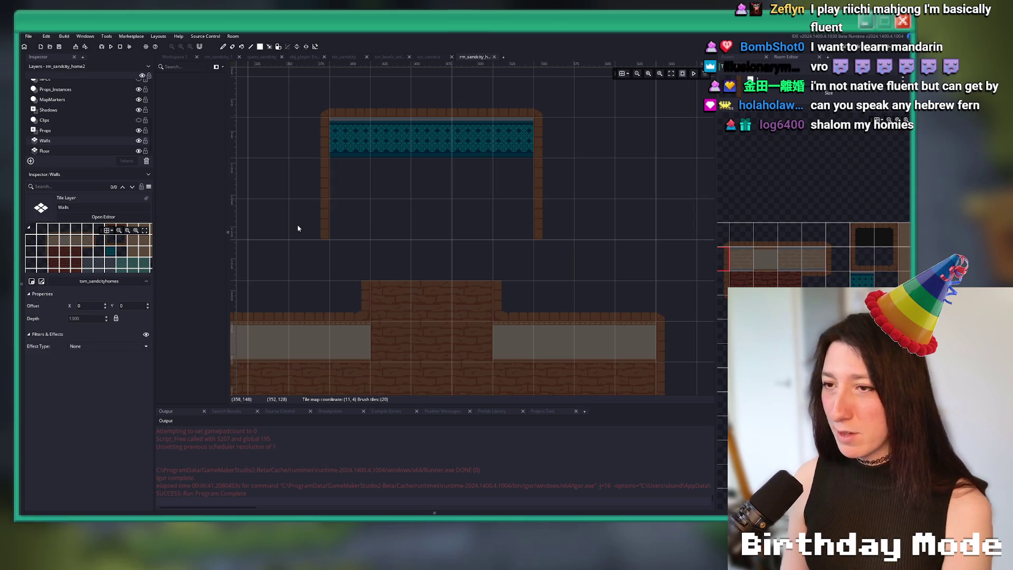
pyautogui.moveTo(730, 274)
pyautogui.mouseDown()
pyautogui.moveTo(723, 236)
pyautogui.moveTo(836, 267)
pyautogui.mouseUp()
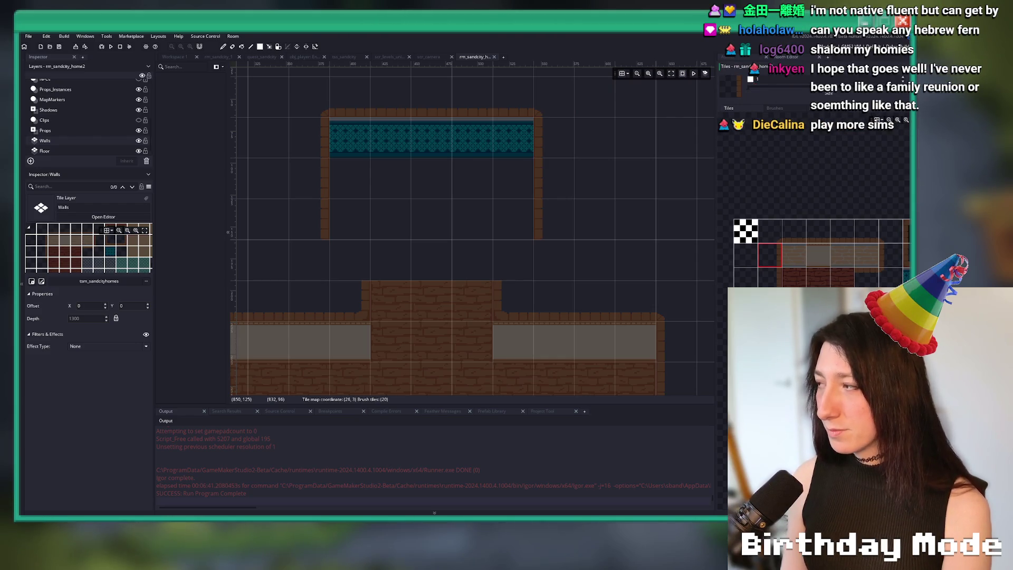
# Stamp dark brick-framed doorway tiles on both upper-room side walls on Wall_Foreground, then reselect Walls.
pyautogui.scroll(3, 508, 267)
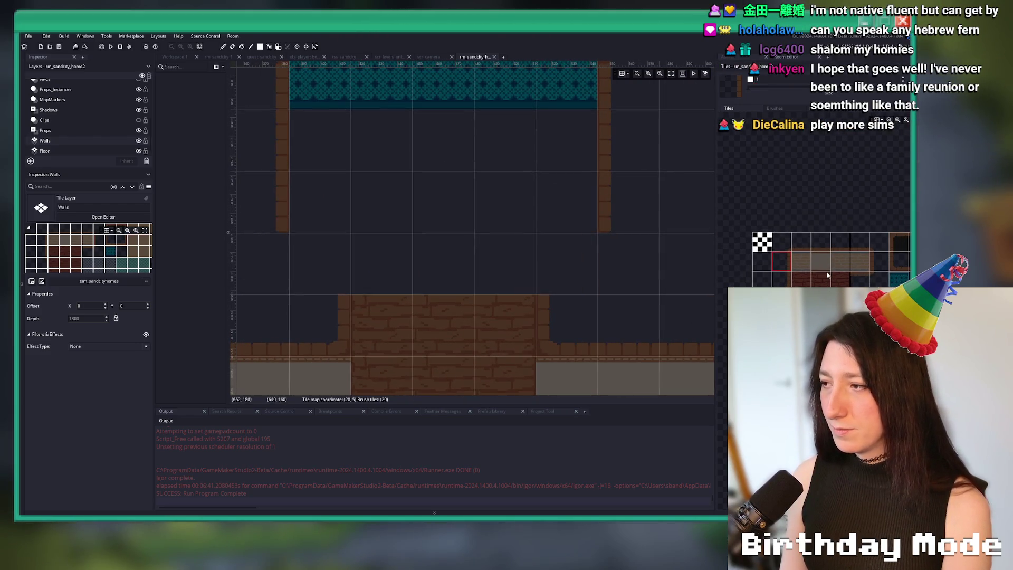
pyautogui.moveTo(899, 272); pyautogui.dragTo(867, 274)
pyautogui.click(885, 271)
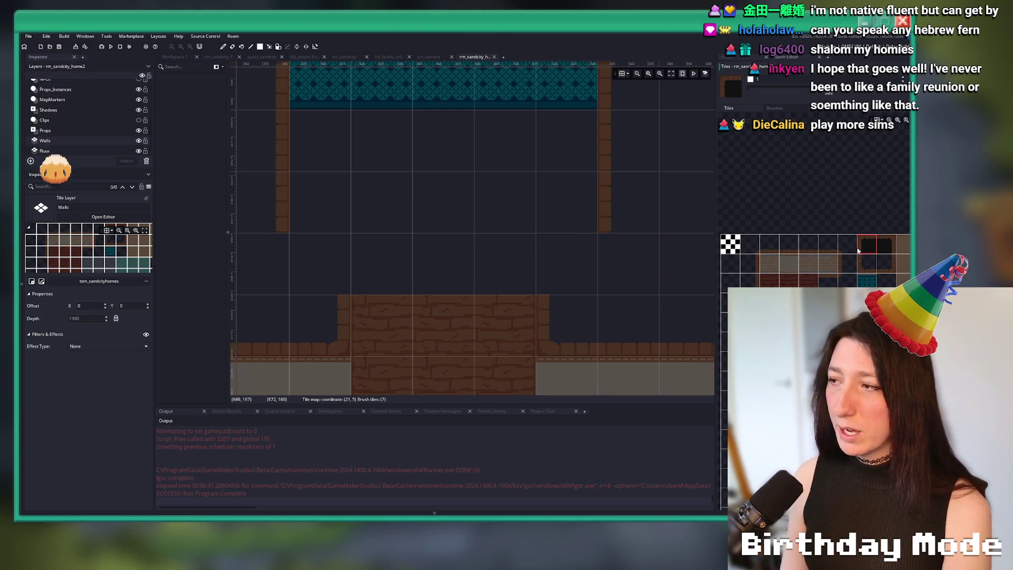
pyautogui.scroll(5, 84, 116)
pyautogui.click(55, 95)
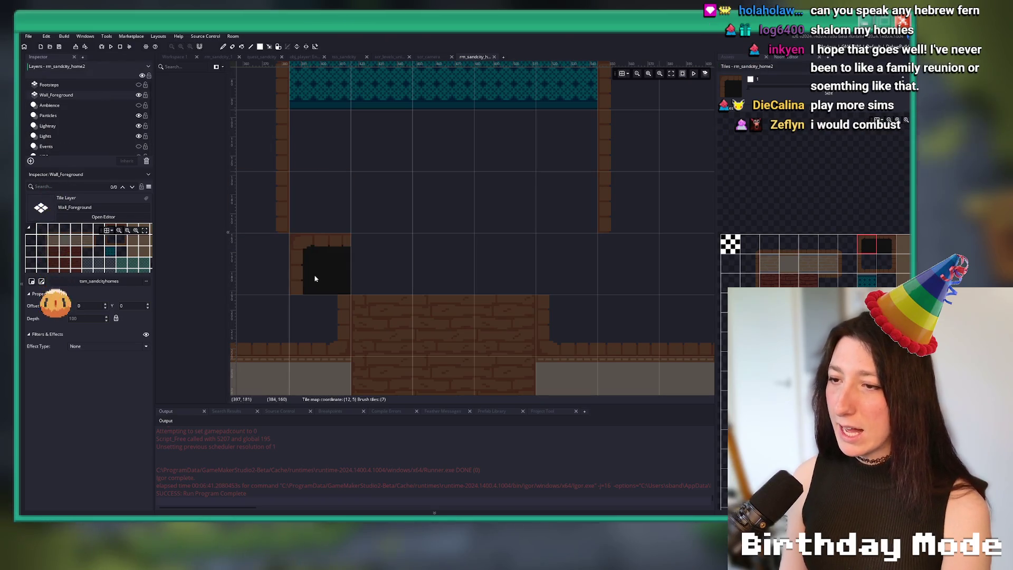
pyautogui.click(588, 272)
pyautogui.click(315, 276)
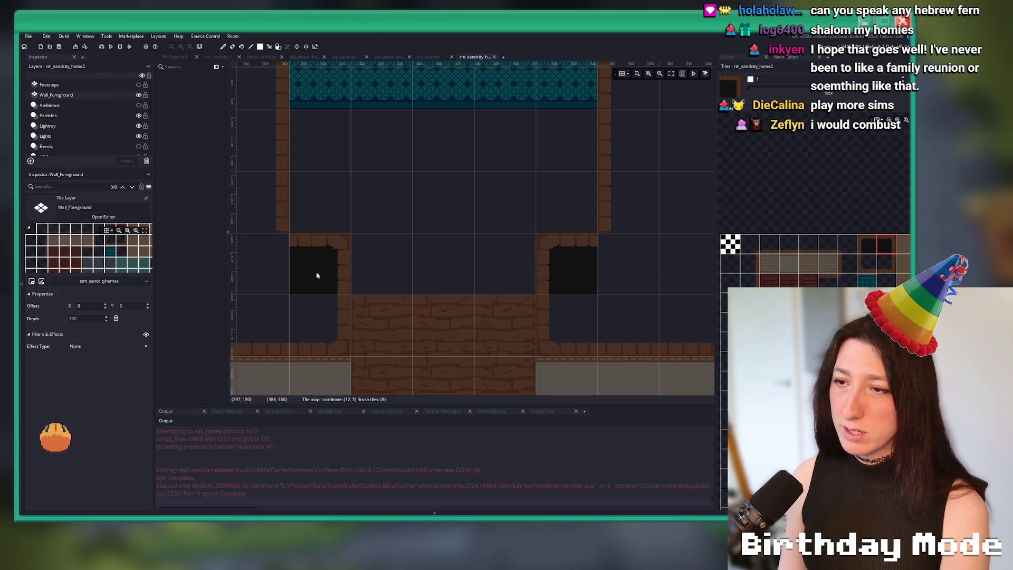
pyautogui.scroll(-5, 79, 122)
pyautogui.click(47, 140)
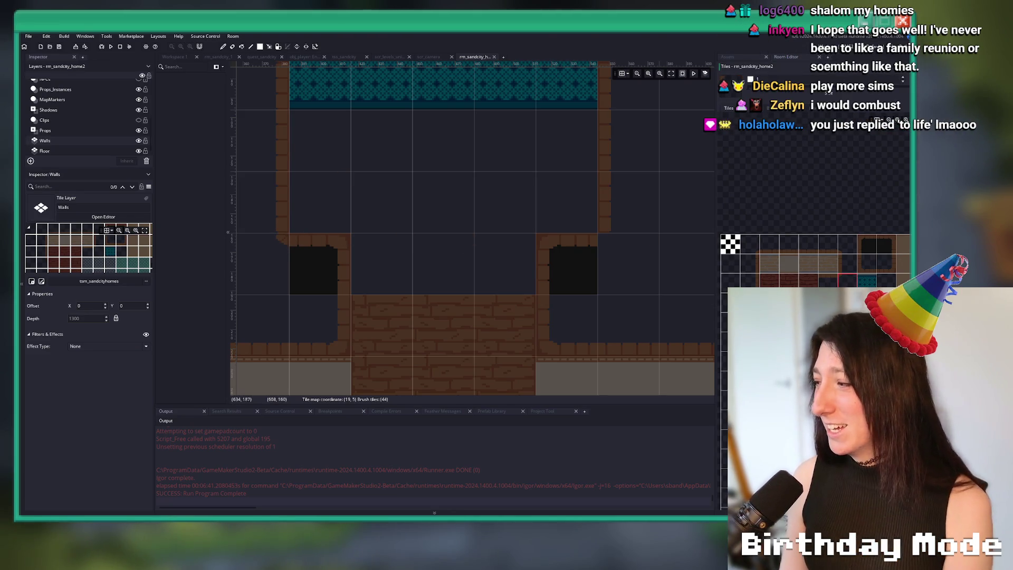
pyautogui.scroll(-5, 633, 275)
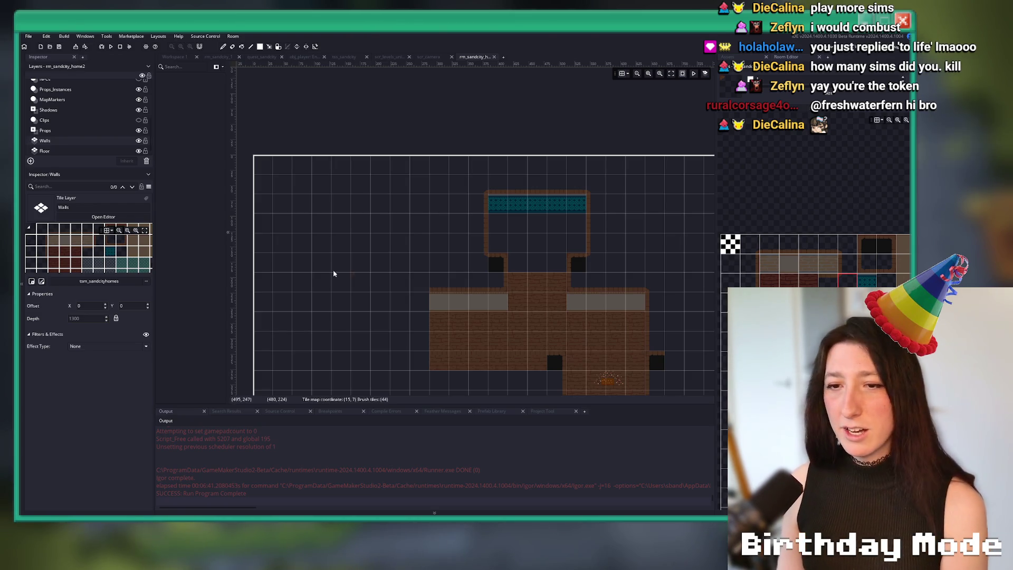
pyautogui.scroll(4, 608, 270)
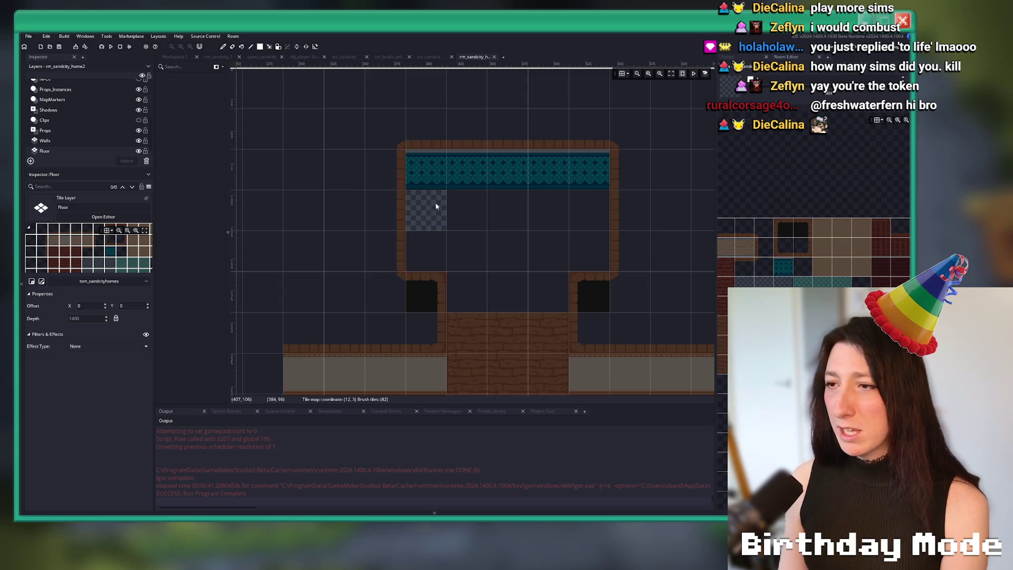
# Paint the upper room's floor with checker tiles and hide the Wall_Foreground layer.
pyautogui.moveTo(425, 210); pyautogui.dragTo(593, 302)
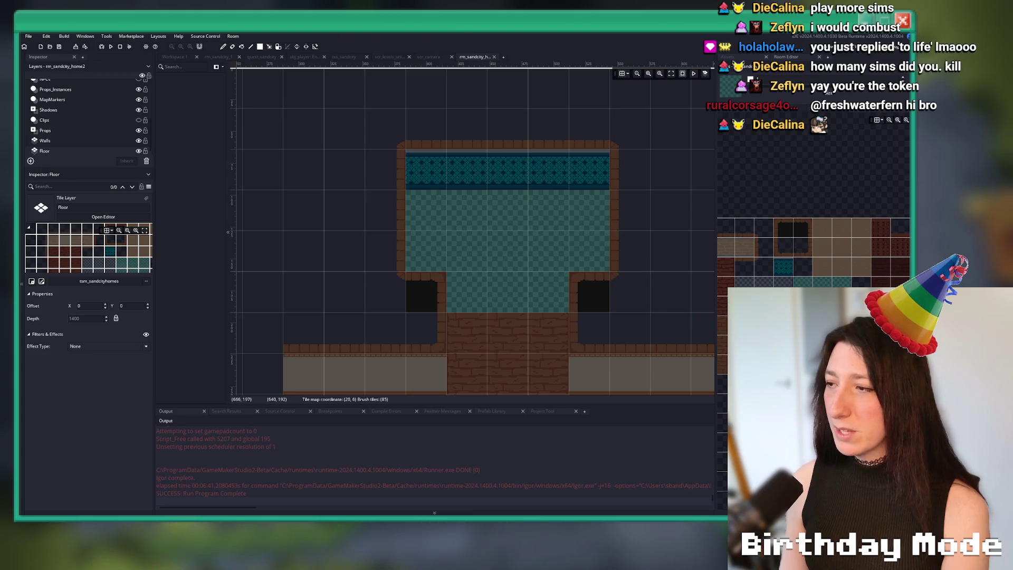
pyautogui.moveTo(464, 211)
pyautogui.mouseDown()
pyautogui.moveTo(477, 240)
pyautogui.moveTo(589, 283)
pyautogui.mouseUp()
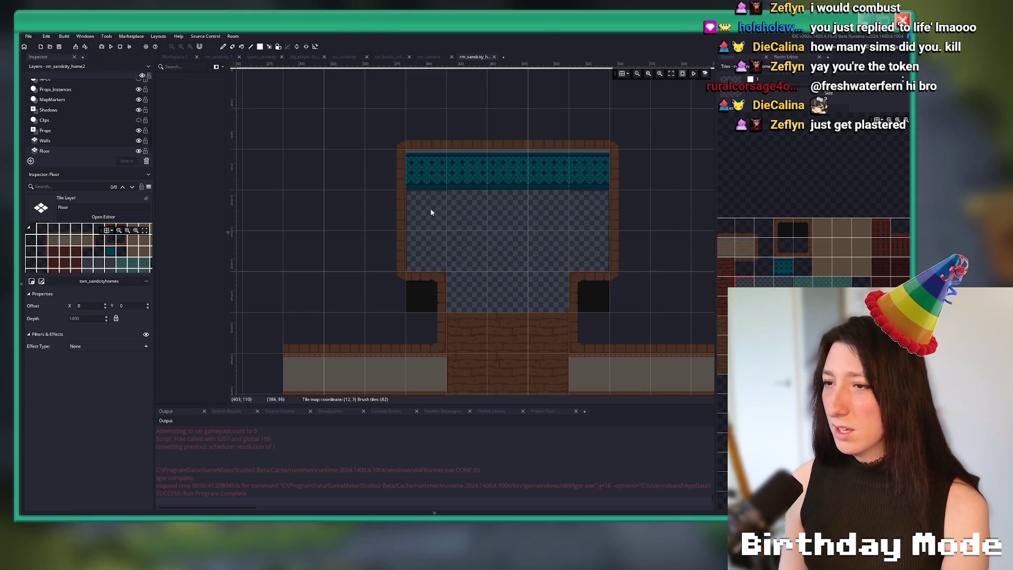
pyautogui.scroll(5, 84, 116)
pyautogui.click(132, 97)
pyautogui.click(138, 95)
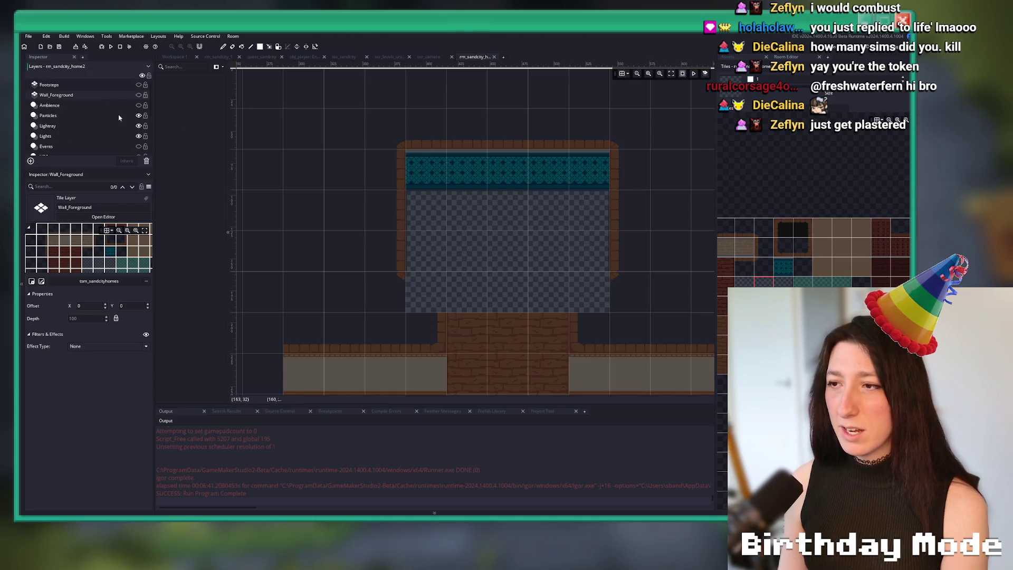
# Fill the corridor gap with brick on the Floor layer, turn off the grid, and undo stray tiles.
pyautogui.scroll(-5, 94, 131)
pyautogui.click(75, 152)
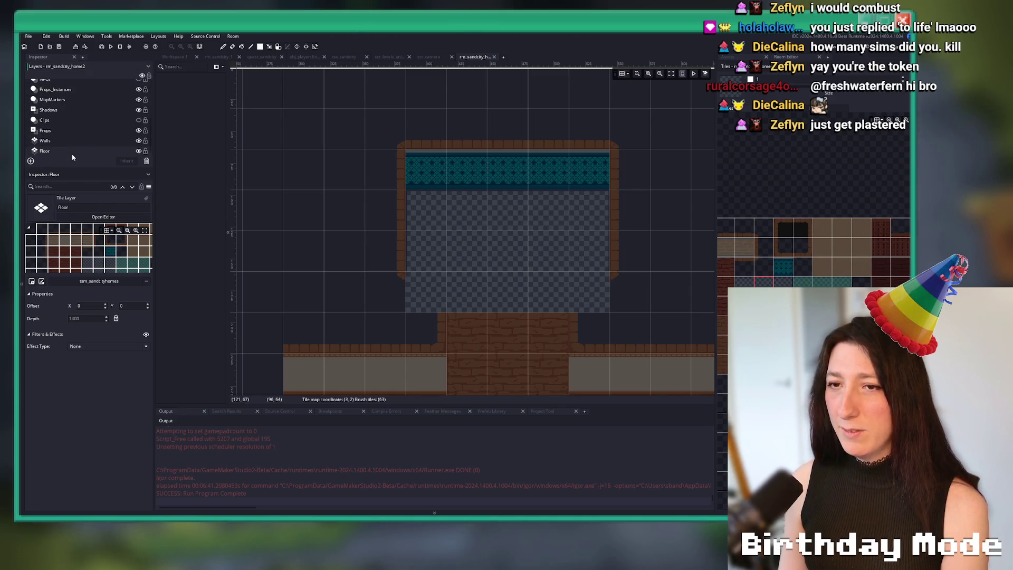
pyautogui.click(138, 151)
pyautogui.click(138, 150)
pyautogui.scroll(1, 427, 280)
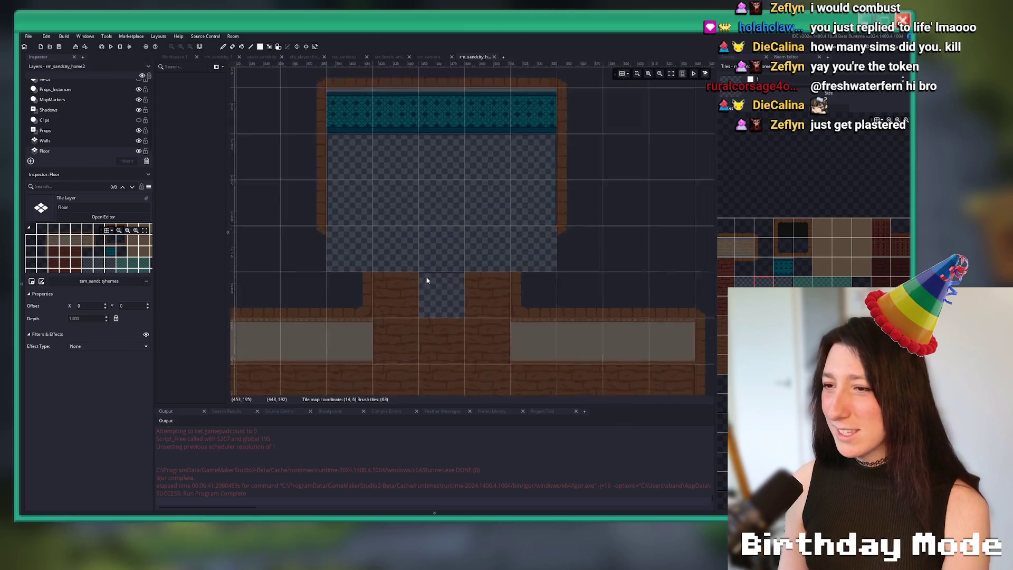
pyautogui.scroll(4, 428, 280)
pyautogui.scroll(-3, 376, 249)
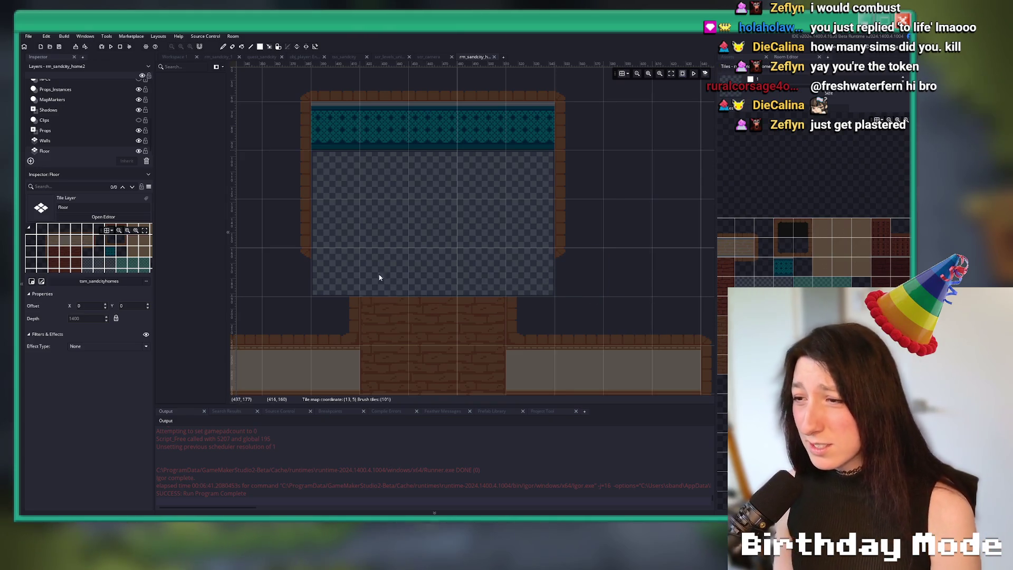
pyautogui.hotkey('ctrl', 'g')
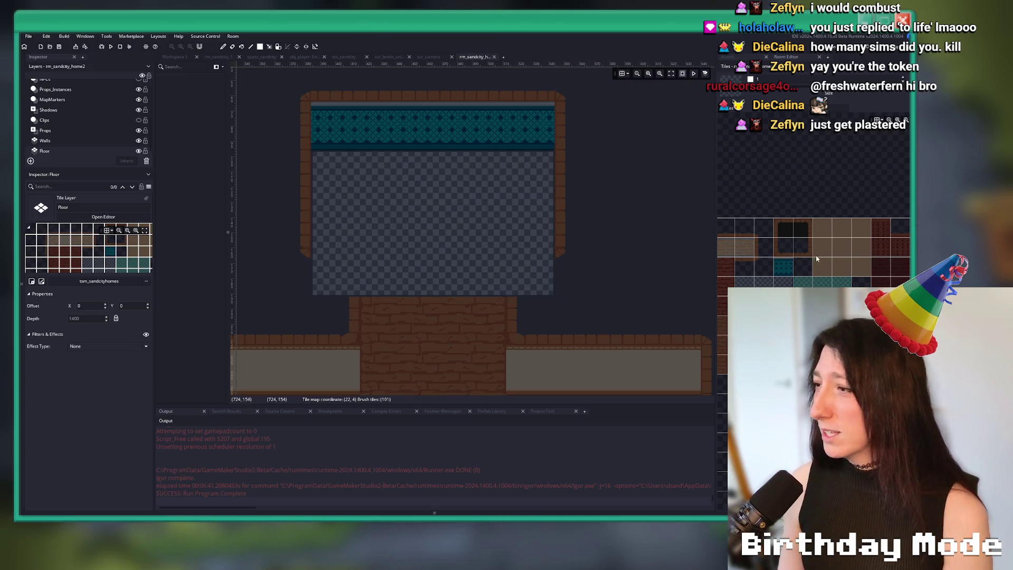
pyautogui.scroll(-2, 812, 242)
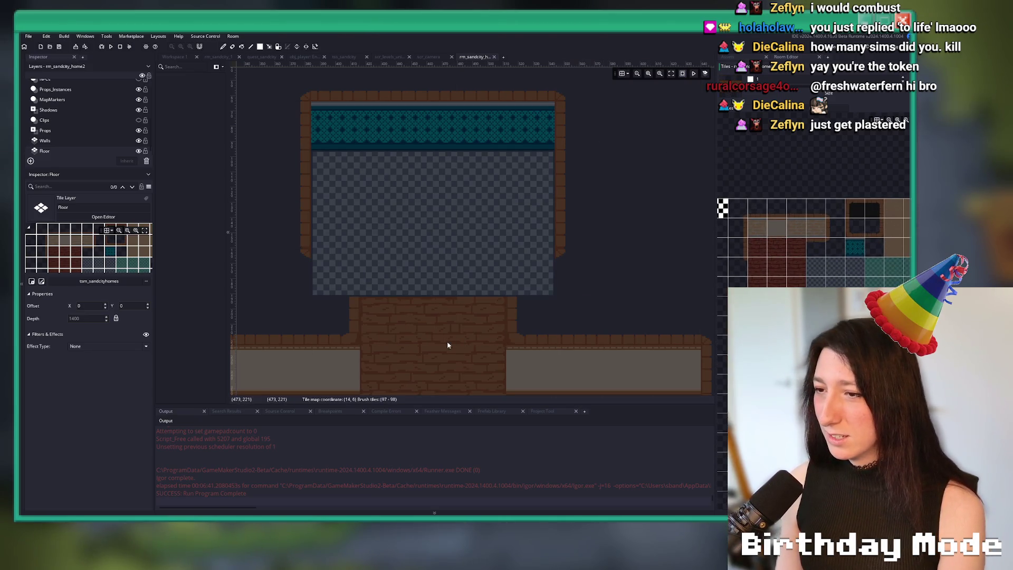
pyautogui.scroll(5, 448, 345)
pyautogui.hotkey('ctrl', 'z')
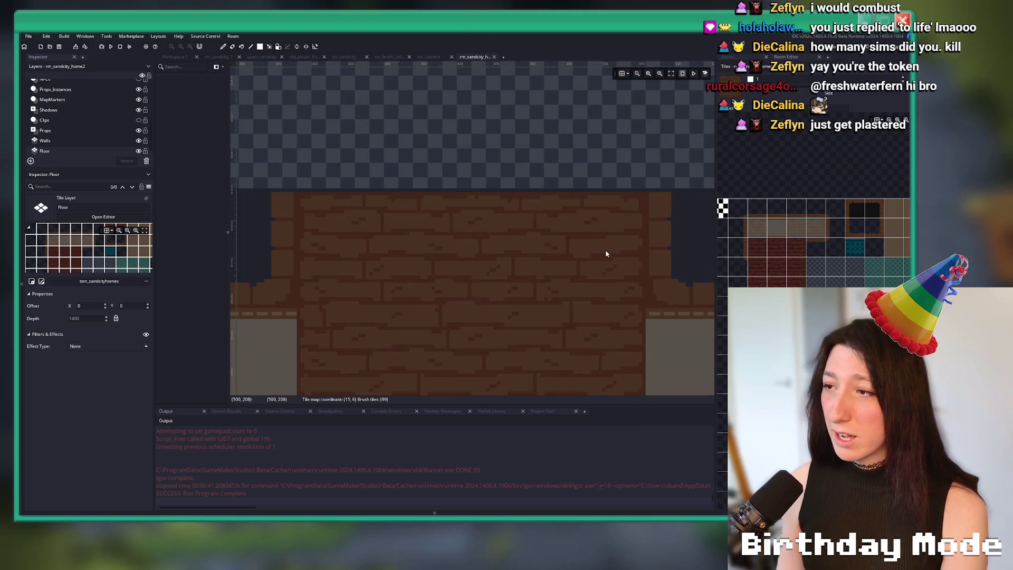
pyautogui.scroll(-5, 605, 254)
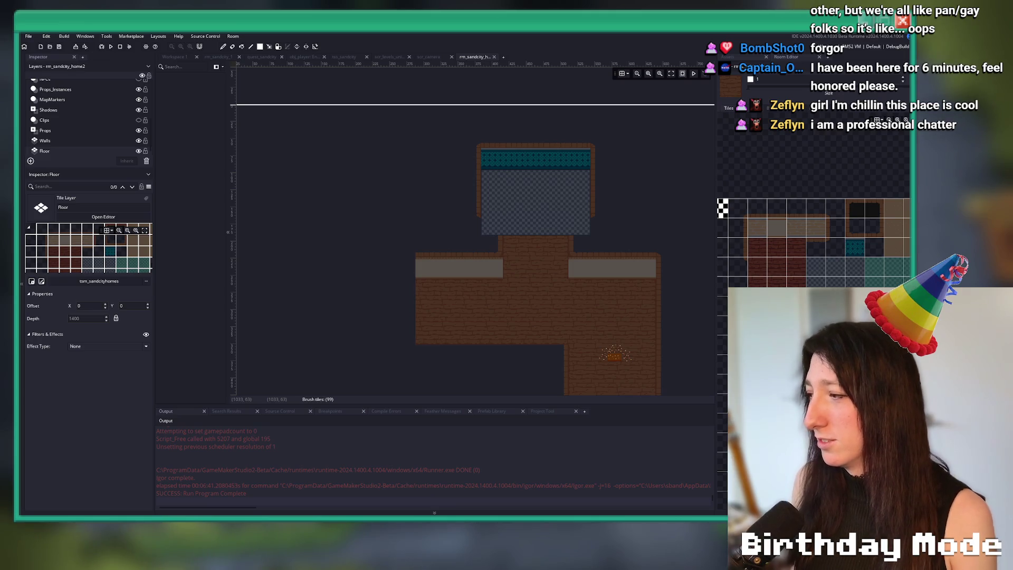
# Select Wall_Foreground and turn its visibility back on to reveal the dark doorway tiles.
pyautogui.scroll(3, 520, 194)
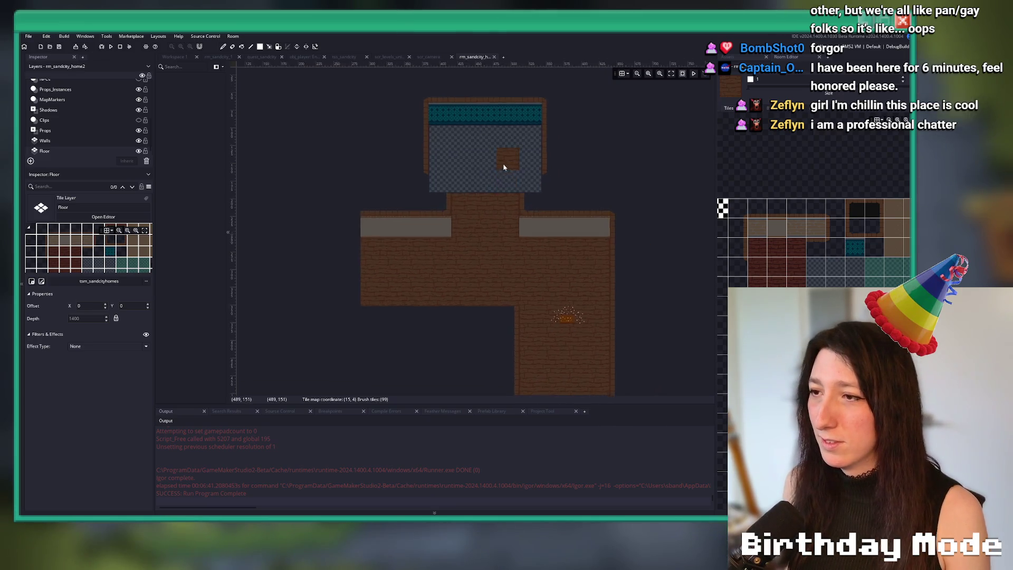
pyautogui.scroll(3, 62, 136)
pyautogui.scroll(1, 62, 137)
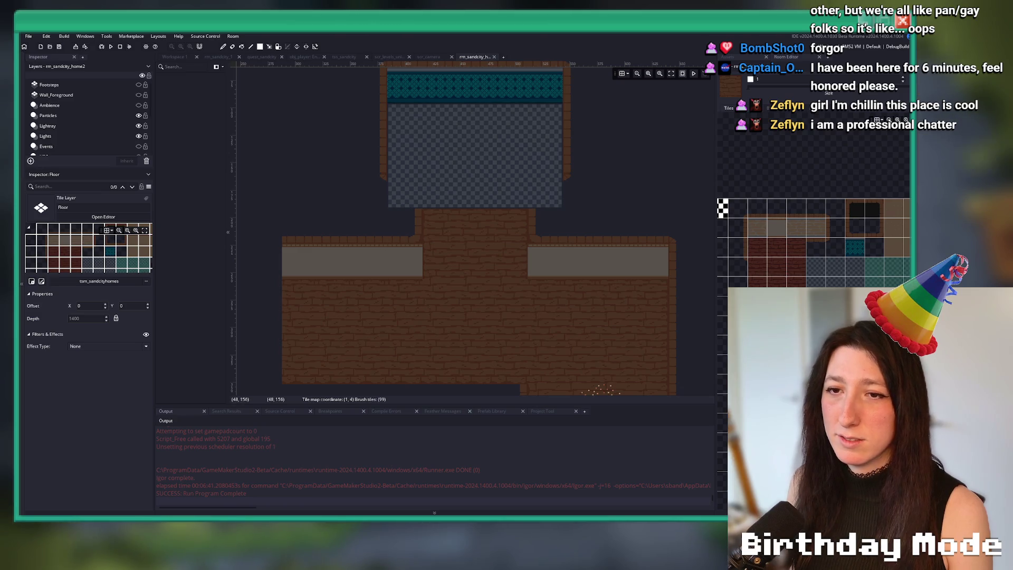
pyautogui.click(95, 95)
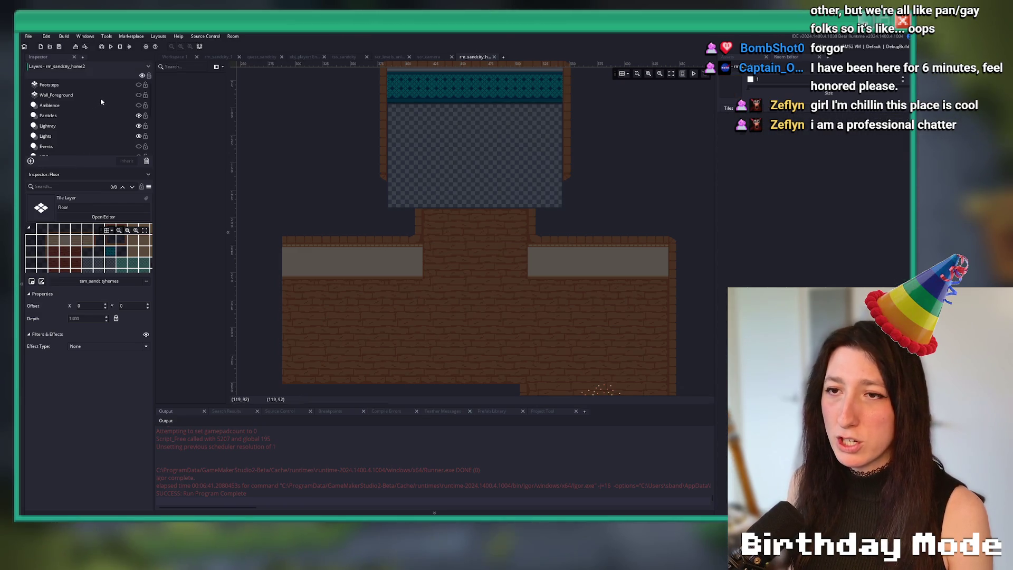
pyautogui.click(139, 95)
pyautogui.scroll(-3, 452, 295)
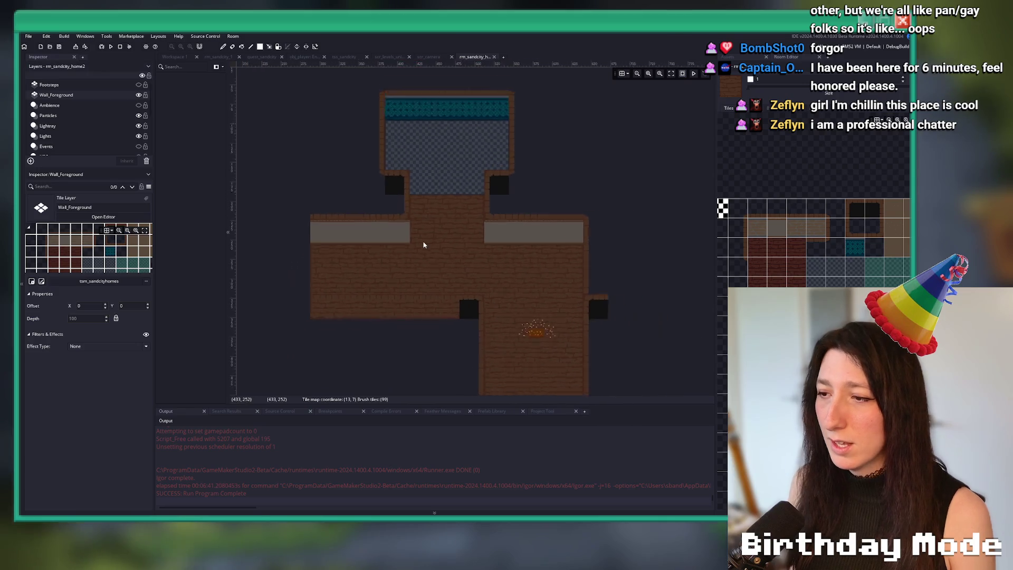
pyautogui.moveTo(860, 226); pyautogui.dragTo(768, 249)
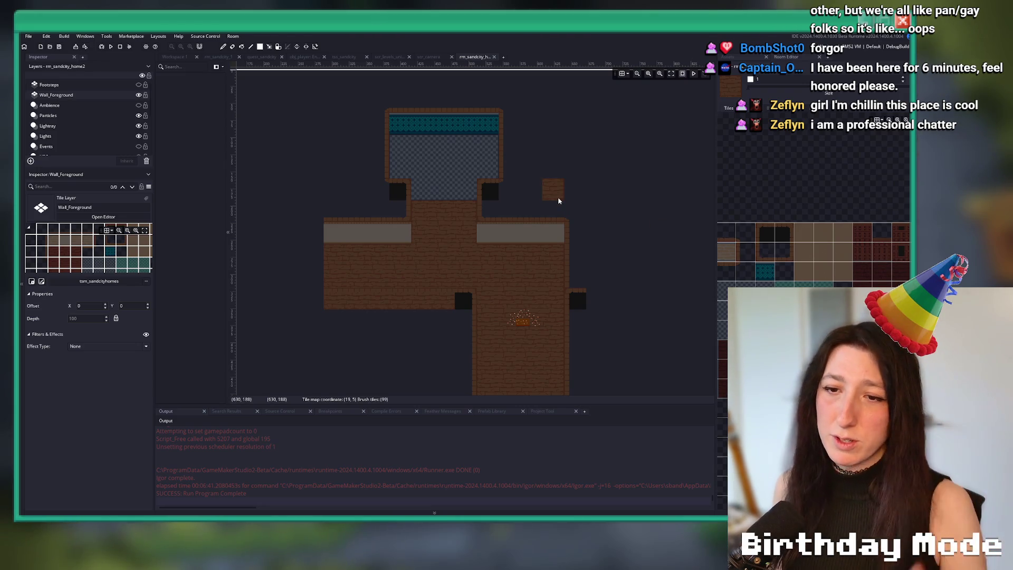
pyautogui.scroll(-3, 465, 230)
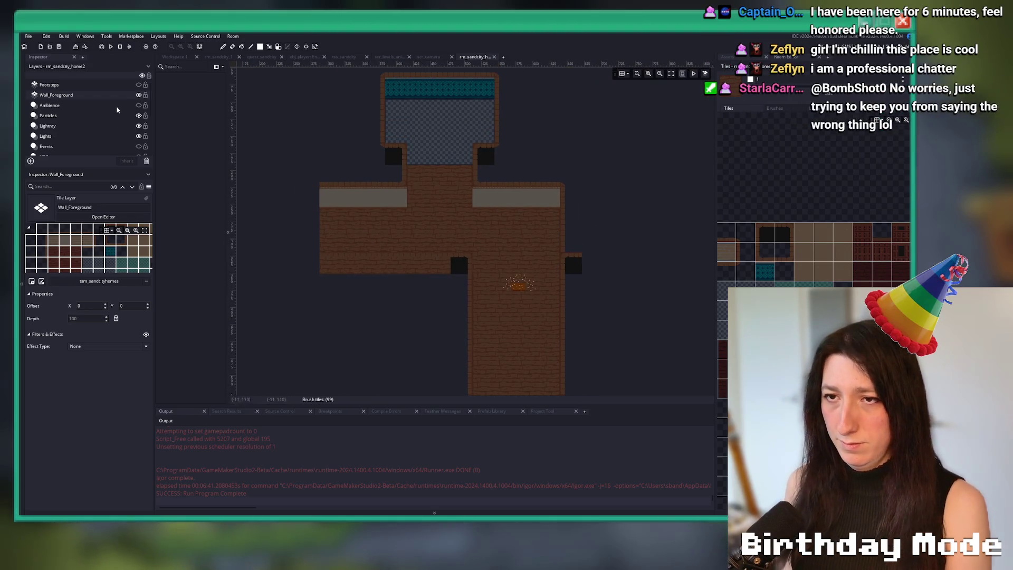
# Select and show the Footsteps layer, picking a small set of footstep tiles.
pyautogui.click(148, 86)
pyautogui.click(139, 85)
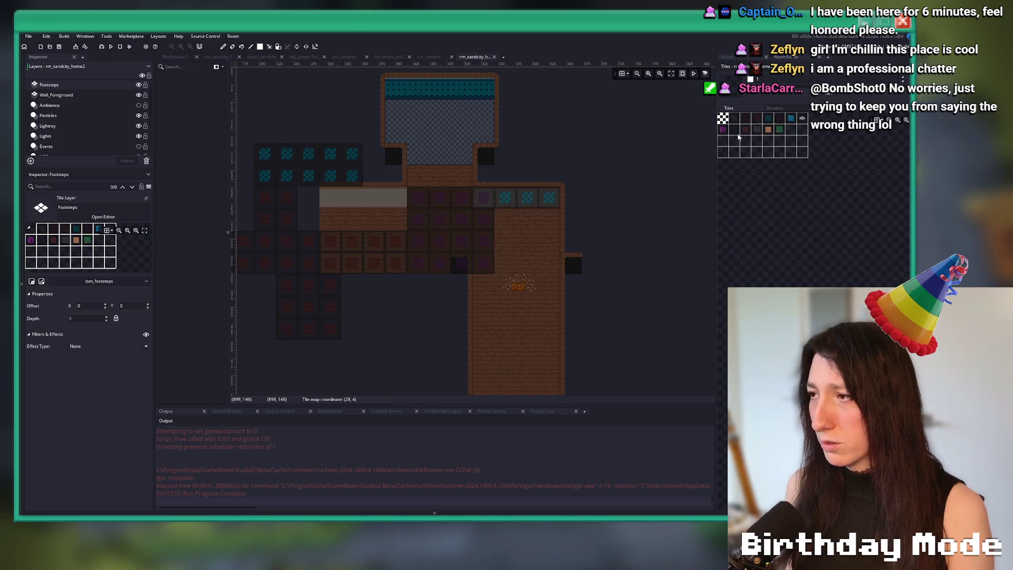
pyautogui.scroll(-2, 474, 175)
pyautogui.scroll(2, 550, 222)
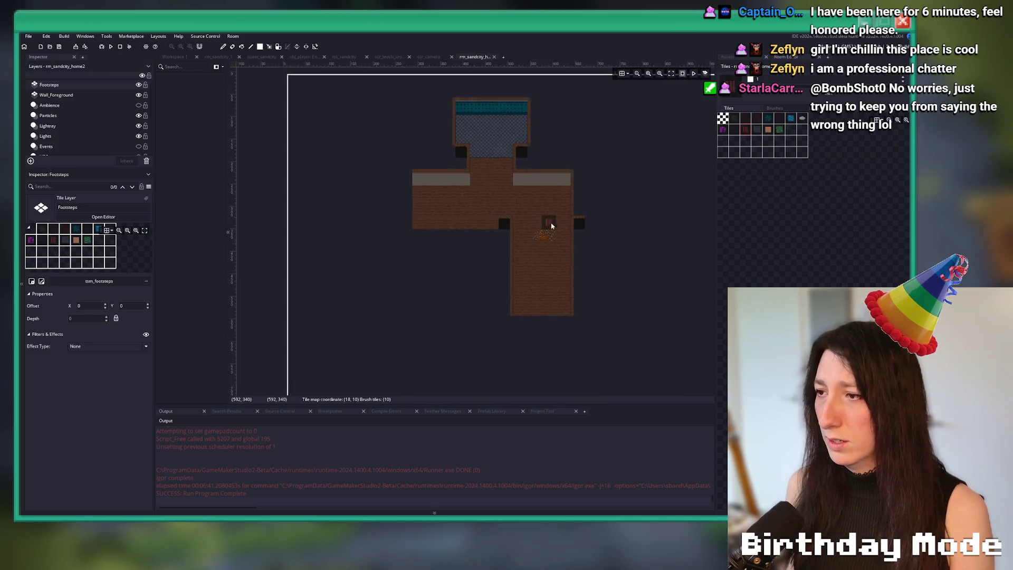
pyautogui.click(767, 125)
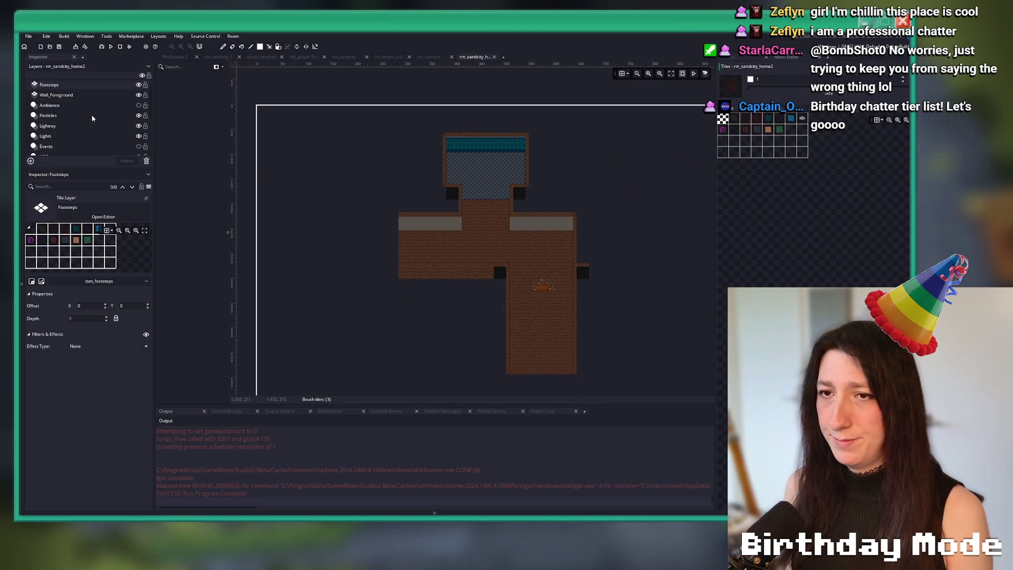
pyautogui.click(127, 96)
pyautogui.scroll(2, 518, 280)
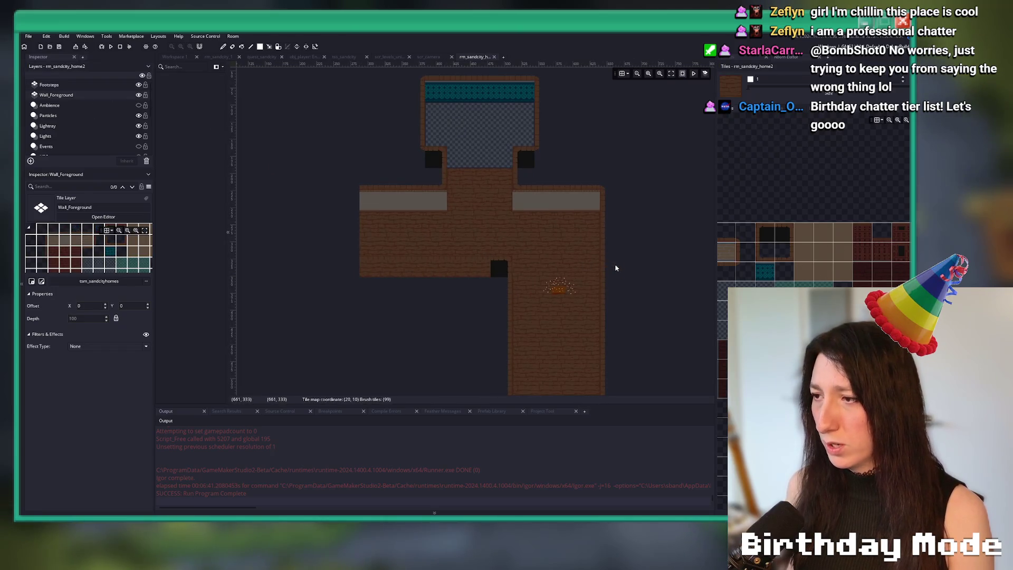
pyautogui.click(77, 85)
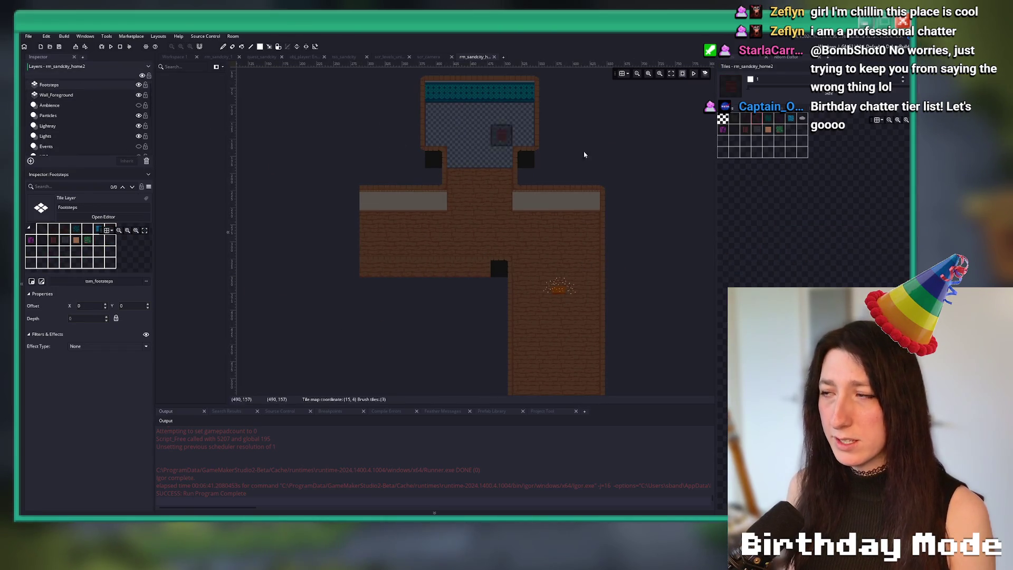
pyautogui.scroll(2, 594, 172)
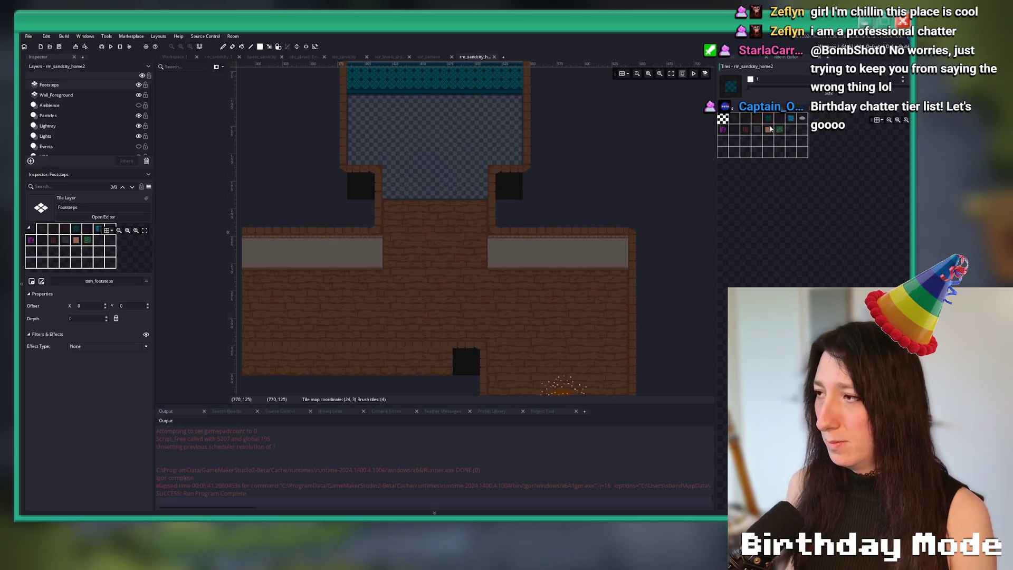
# Paint footsteps over the upper room, doorway area, left block and vertical corridor, then hide the layer.
pyautogui.moveTo(380, 113); pyautogui.dragTo(496, 177)
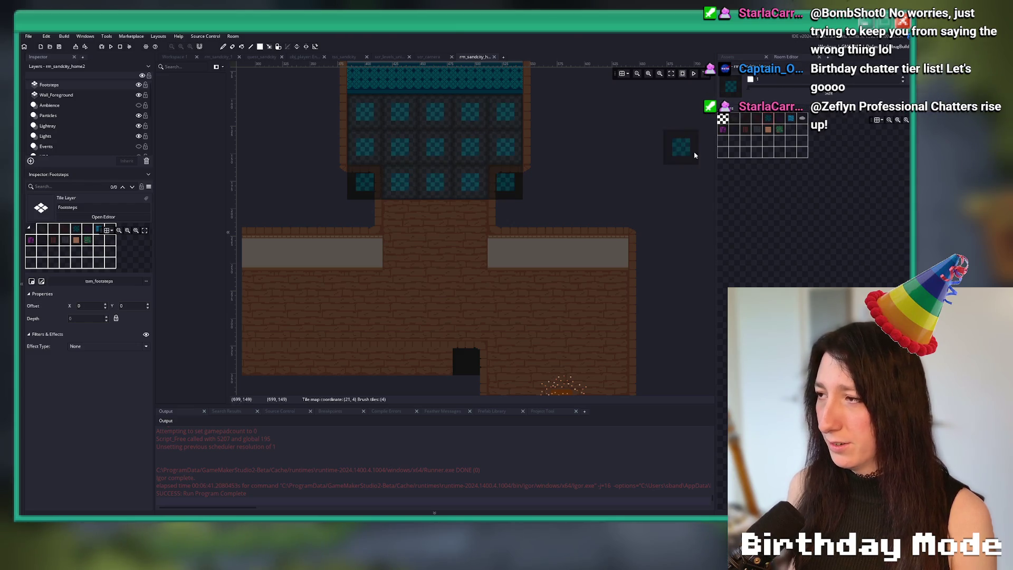
pyautogui.moveTo(737, 128); pyautogui.dragTo(758, 125)
pyautogui.moveTo(487, 227)
pyautogui.mouseDown()
pyautogui.moveTo(441, 264)
pyautogui.moveTo(396, 254)
pyautogui.mouseUp()
pyautogui.scroll(-2, 404, 330)
pyautogui.moveTo(344, 233); pyautogui.dragTo(593, 282)
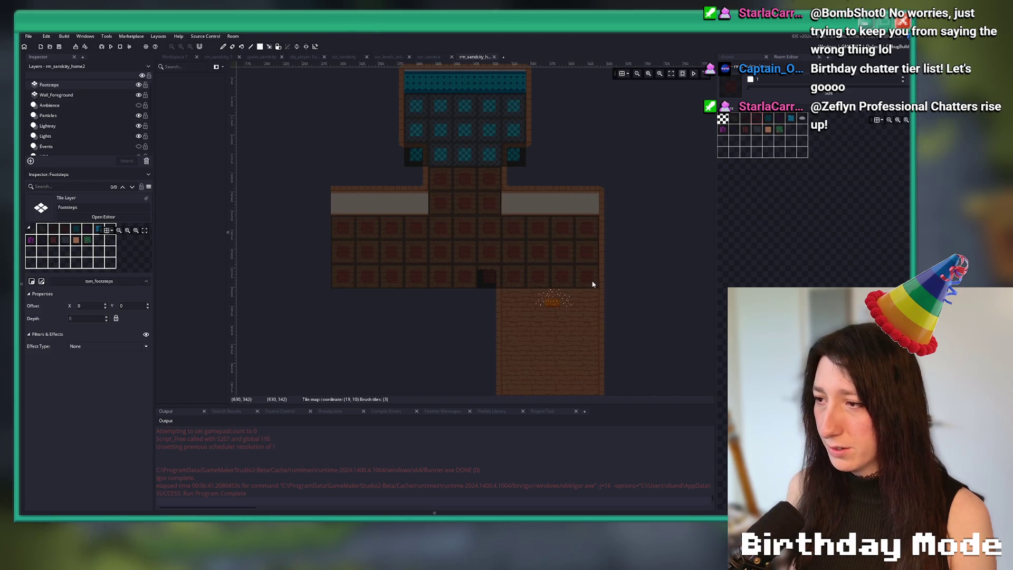
pyautogui.scroll(-2, 572, 232)
pyautogui.moveTo(572, 233); pyautogui.dragTo(518, 312)
pyautogui.scroll(2, 517, 312)
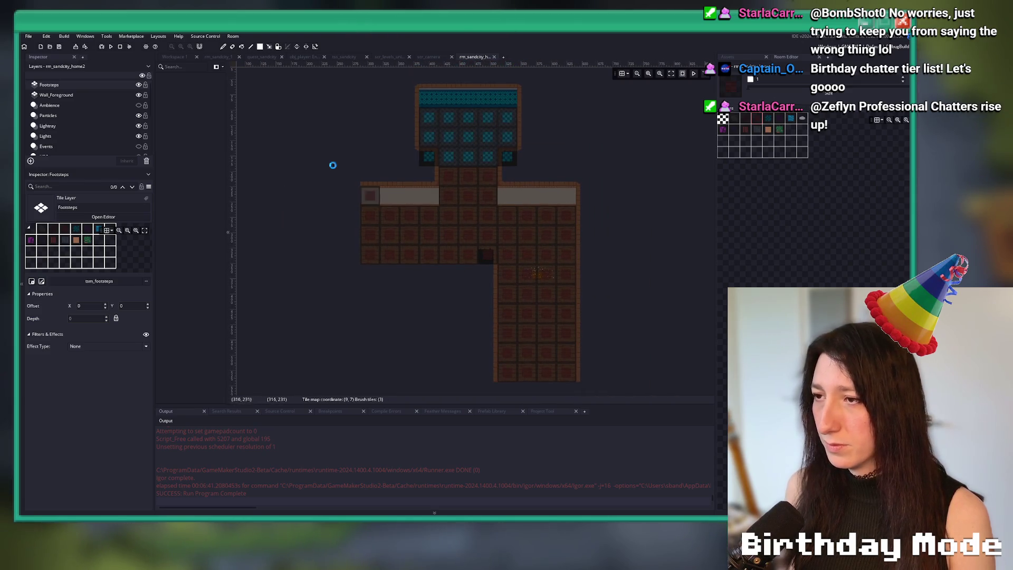
pyautogui.click(139, 84)
pyautogui.click(471, 57)
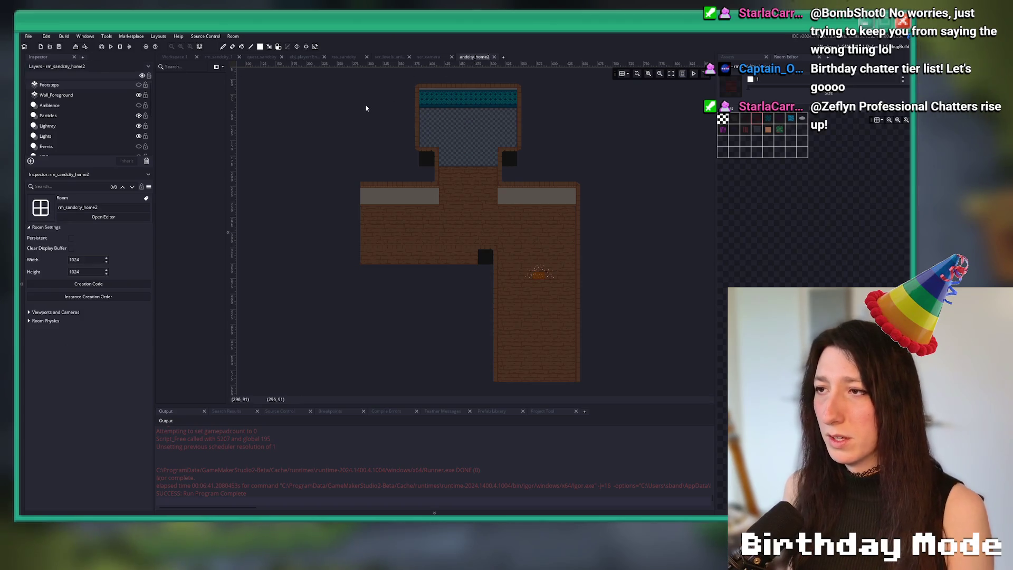
# Open scr_levels_unique through the Ctrl+T search and place the cursor at the end of line 807.
pyautogui.hotkey('ctrl', 't')
pyautogui.write('levels_u')
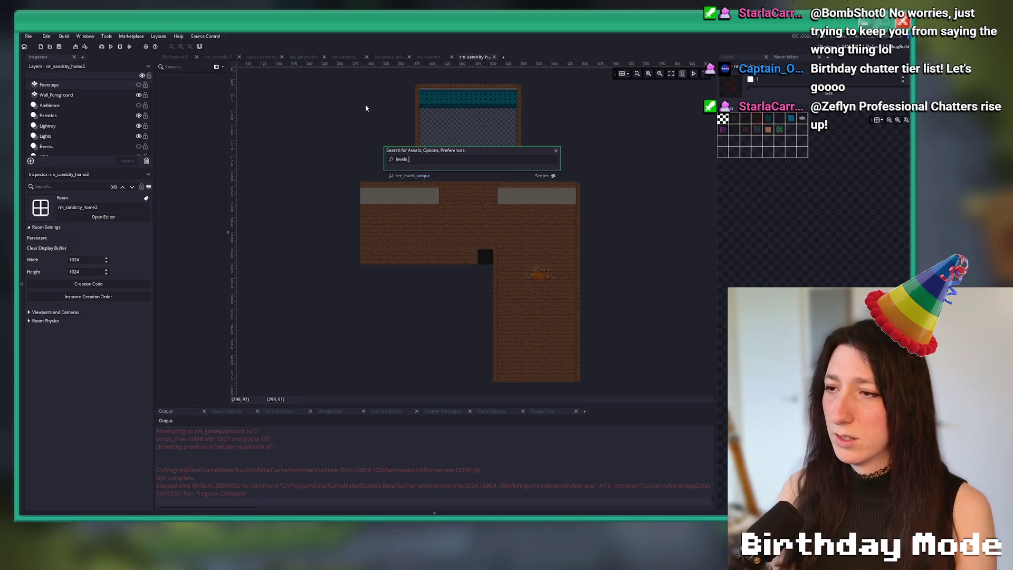
pyautogui.press('Return')
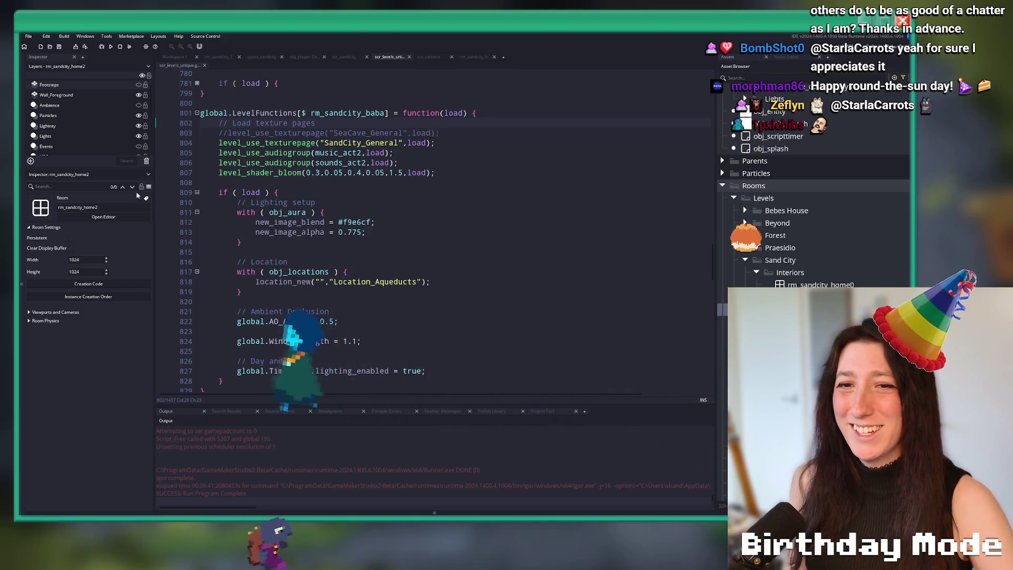
pyautogui.click(578, 172)
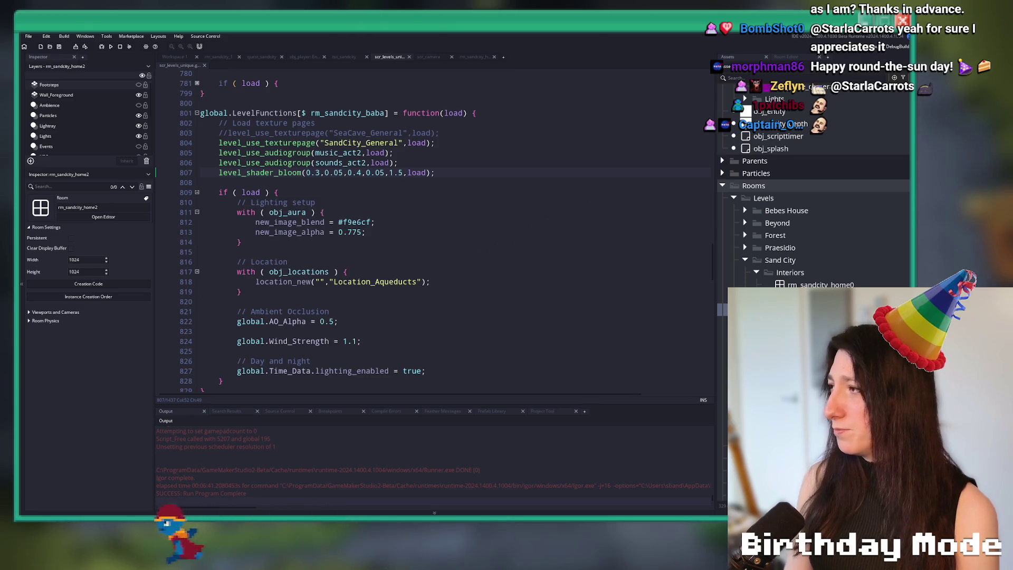
pyautogui.hotkey('alt', 'Tab')
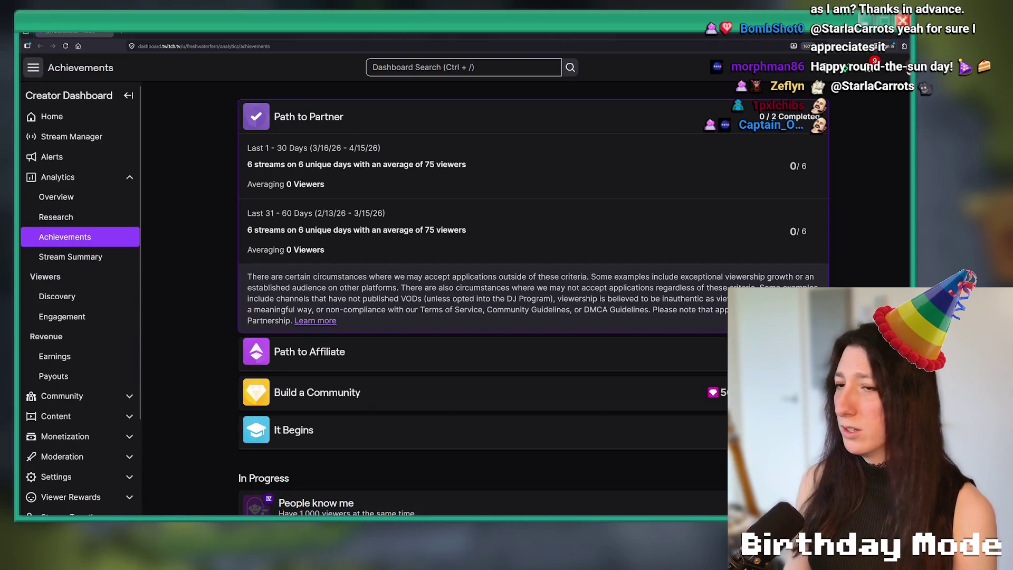
pyautogui.scroll(-1, 452, 263)
pyautogui.scroll(1, 453, 263)
pyautogui.scroll(-7, 452, 262)
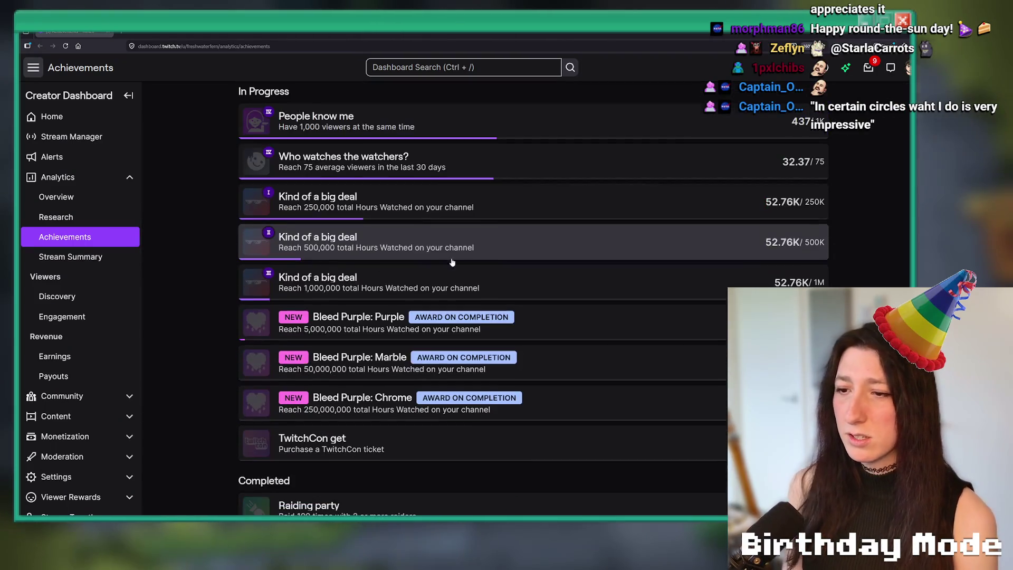
pyautogui.scroll(1, 423, 164)
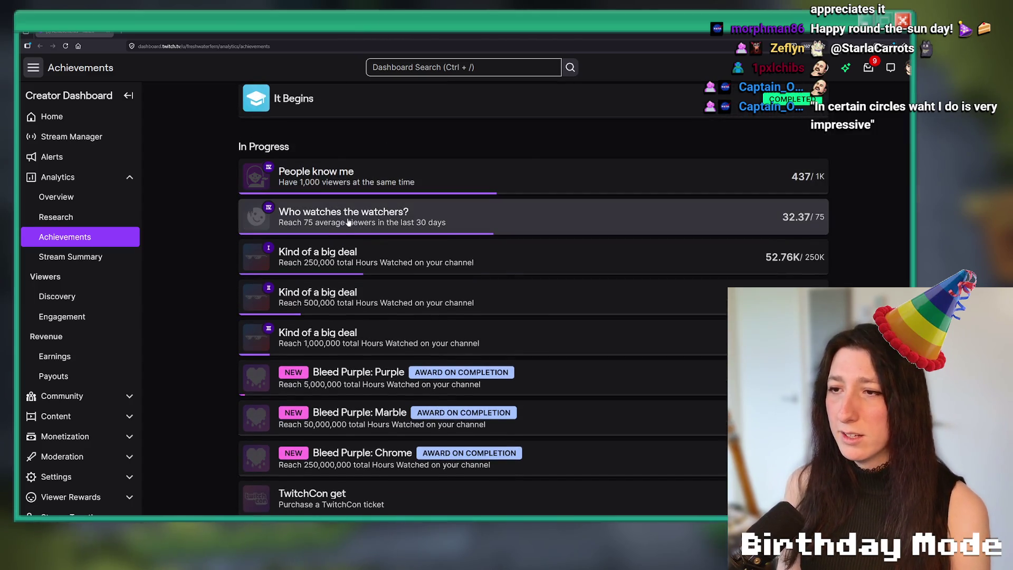
pyautogui.click(298, 228)
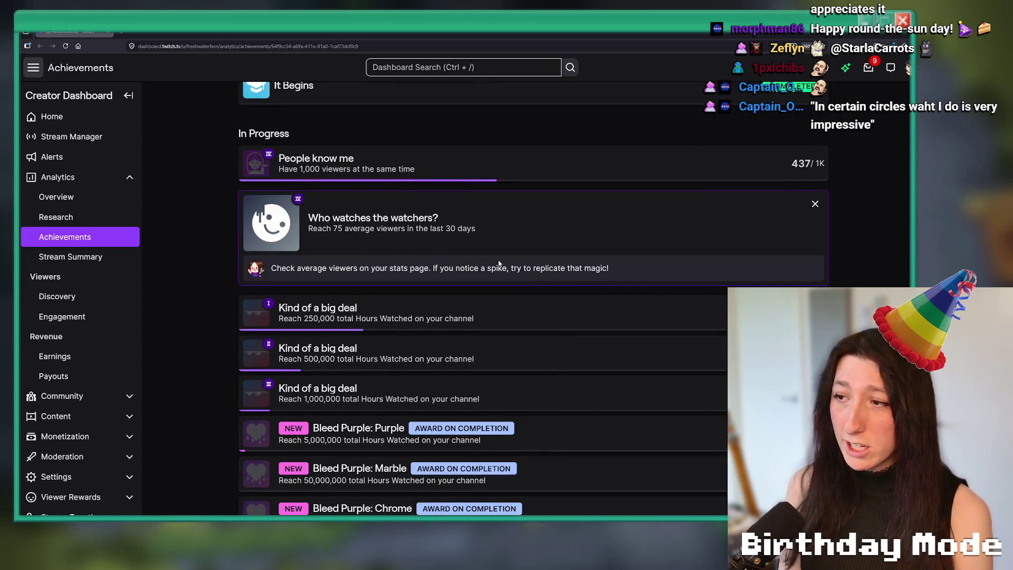
pyautogui.moveTo(476, 229); pyautogui.dragTo(314, 243)
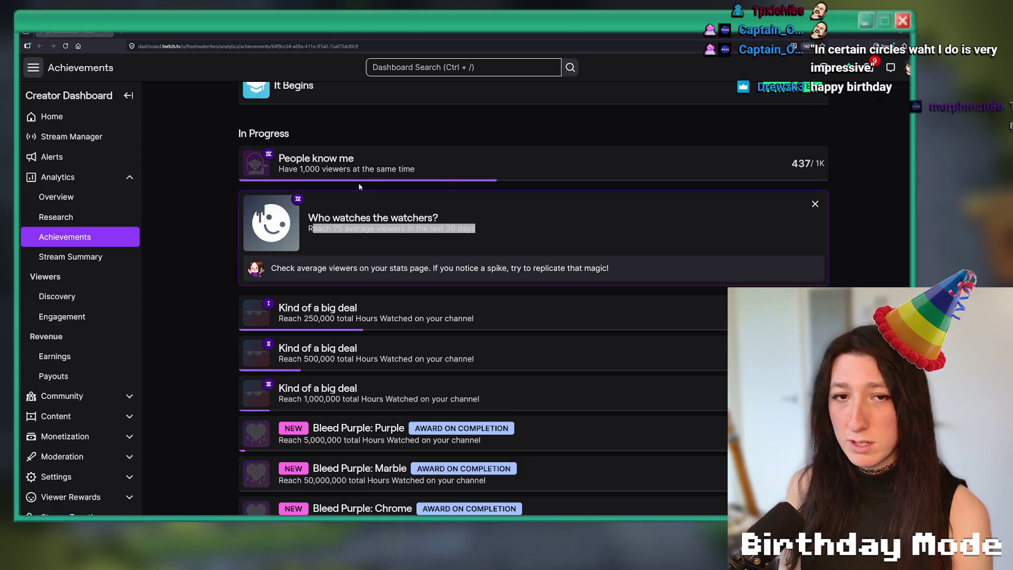
pyautogui.click(362, 197)
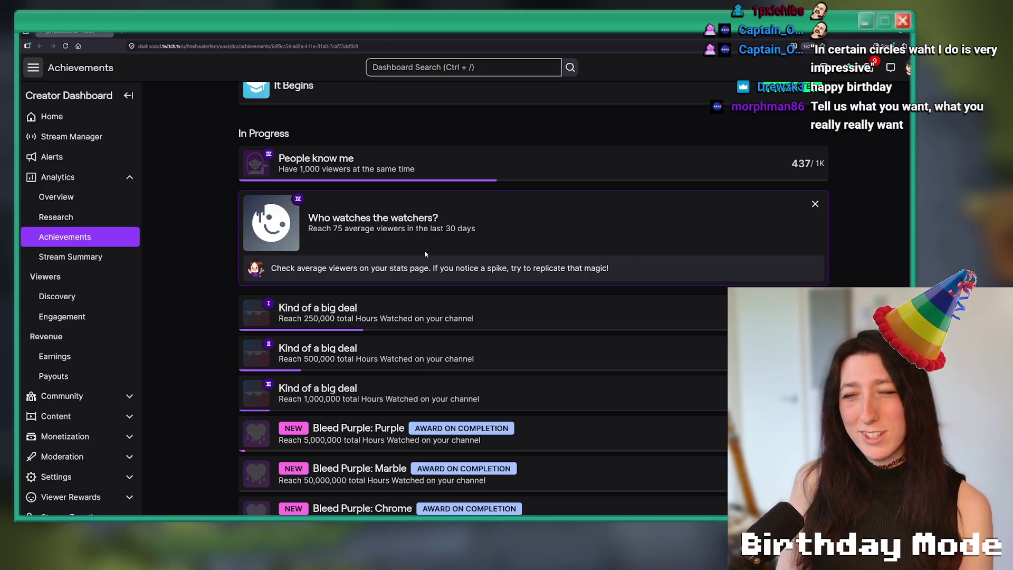
pyautogui.scroll(-2, 421, 151)
pyautogui.scroll(2, 421, 151)
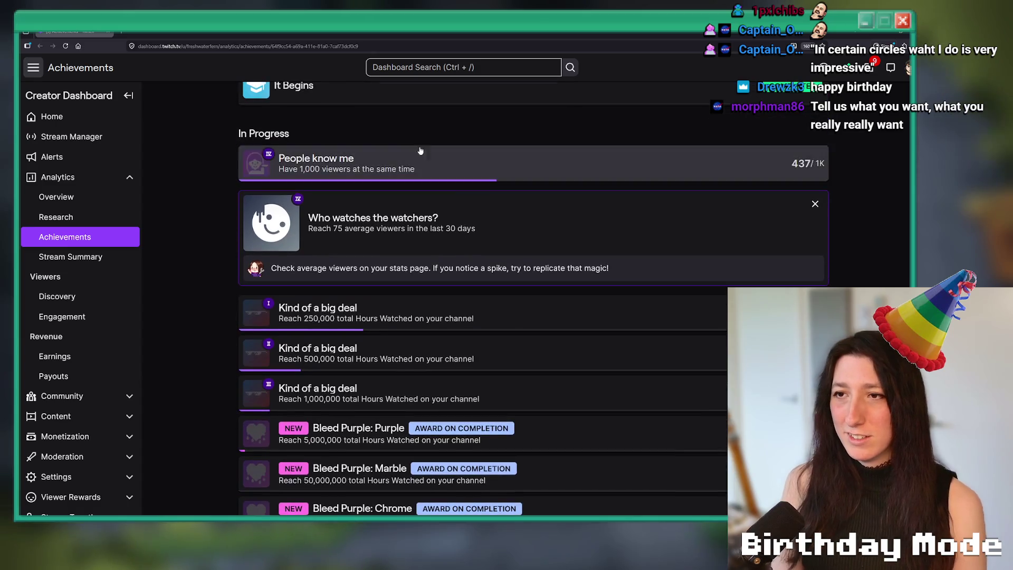
pyautogui.click(373, 162)
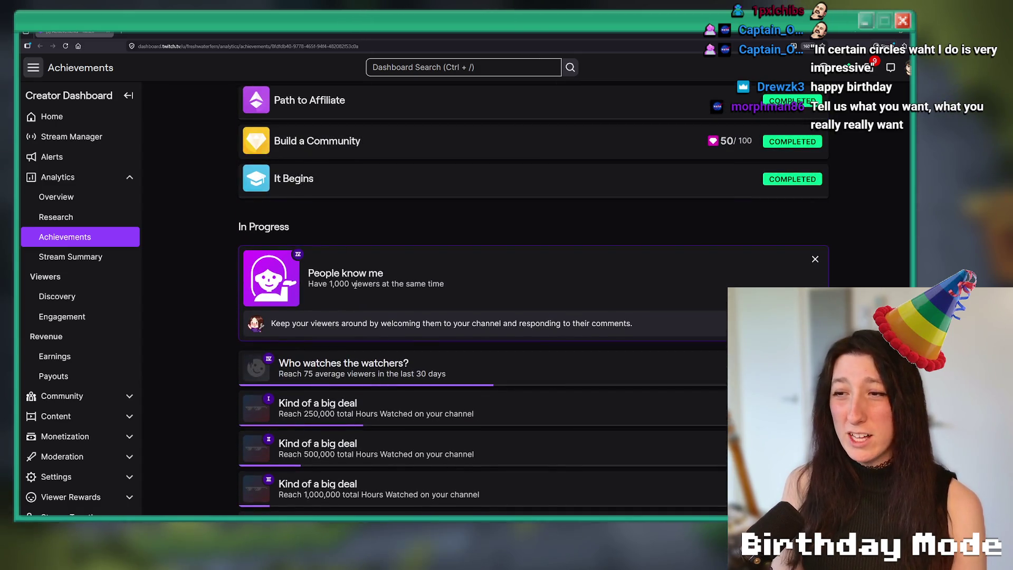
pyautogui.click(815, 260)
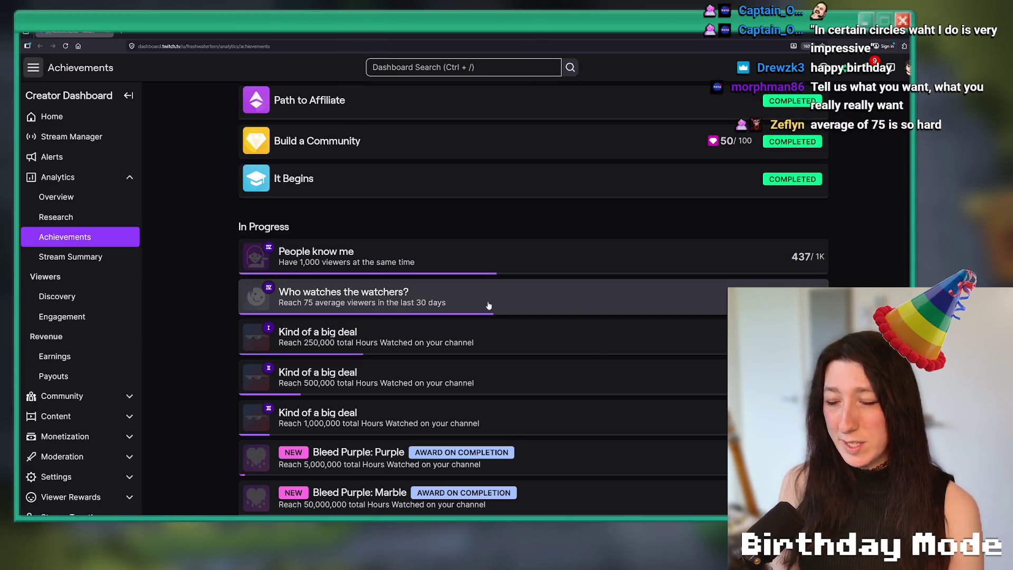
pyautogui.scroll(-3, 465, 275)
pyautogui.scroll(-3, 492, 230)
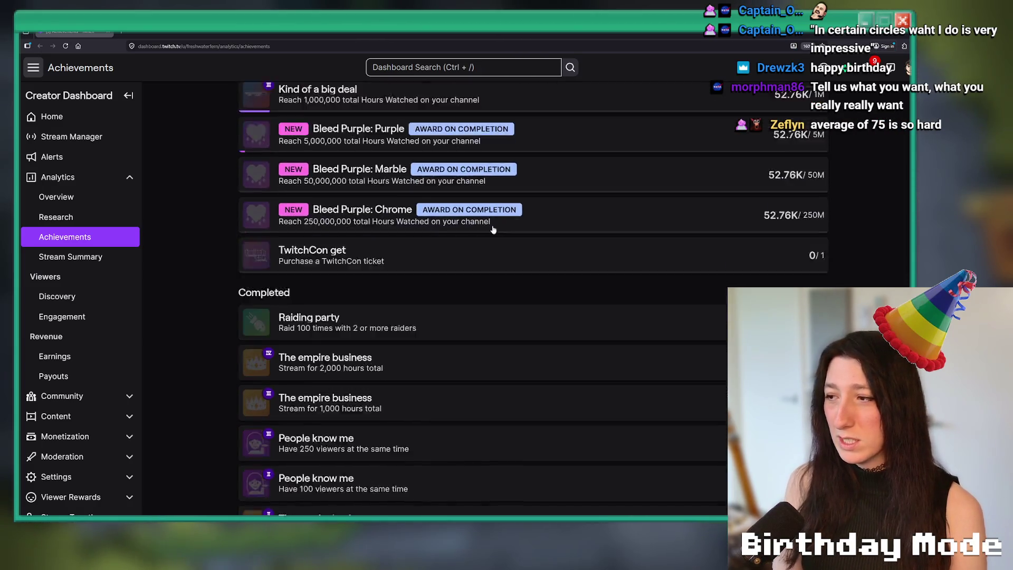
pyautogui.scroll(2, 404, 285)
pyautogui.click(405, 285)
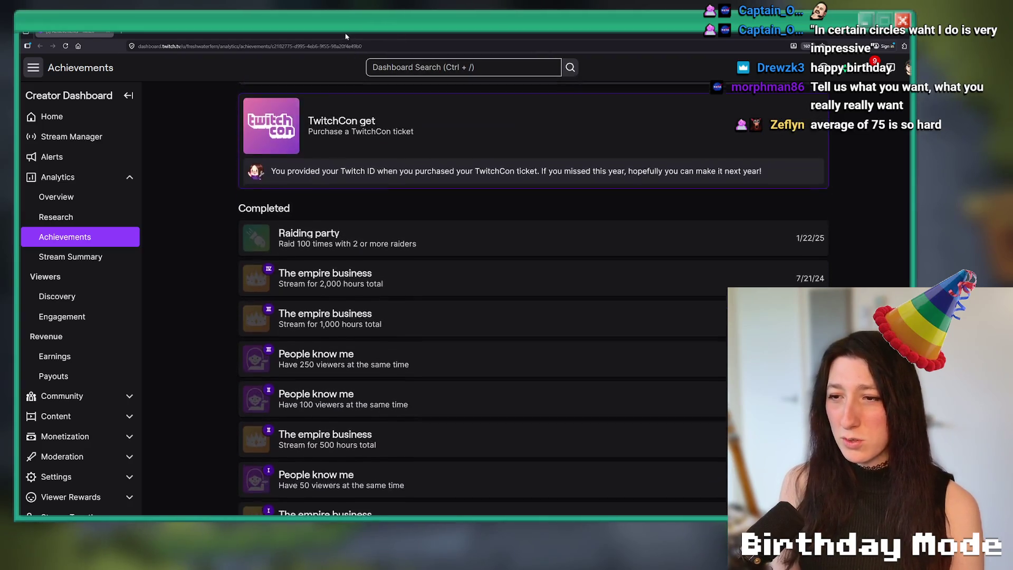
pyautogui.scroll(4, 417, 365)
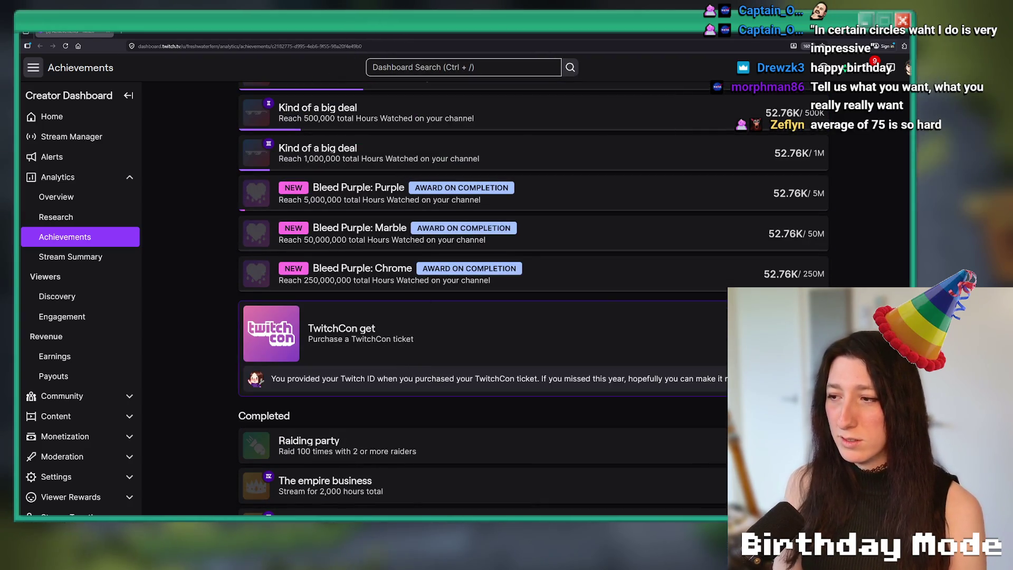
pyautogui.click(401, 332)
pyautogui.scroll(10, 399, 387)
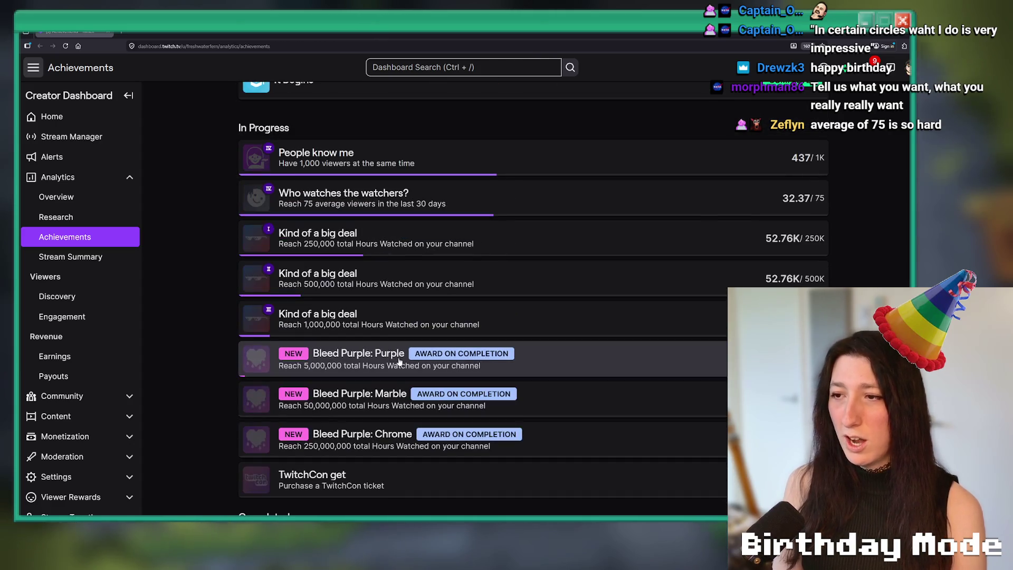
pyautogui.scroll(-7, 399, 387)
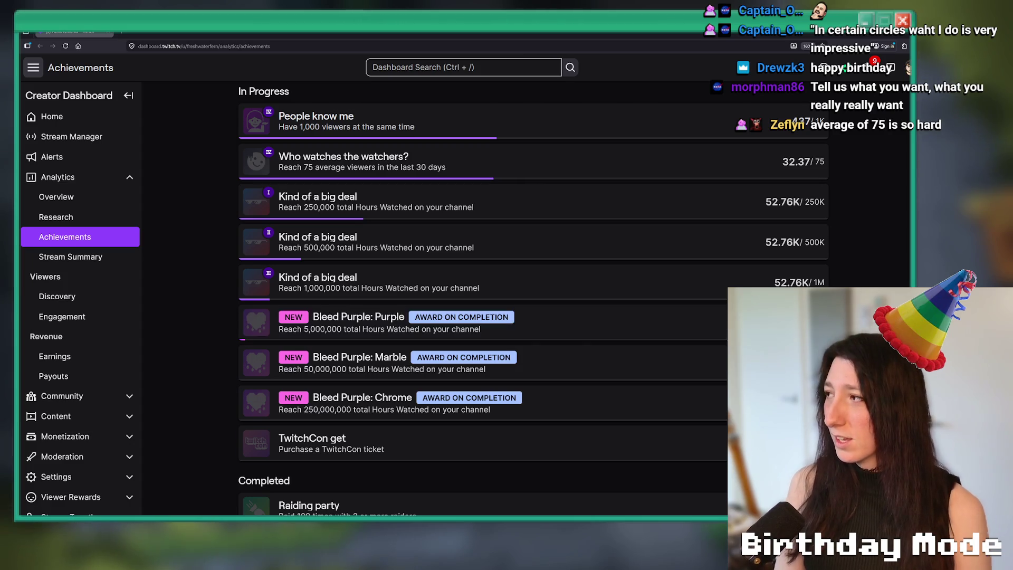
pyautogui.press('super')
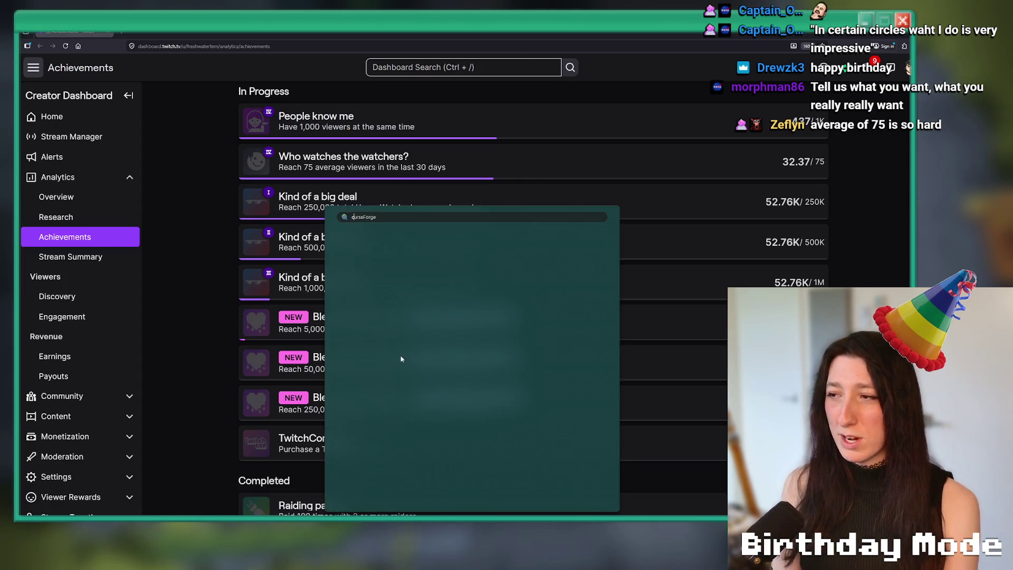
# Launch Calculator and compute 50,000,000 ÷ 52,000, about 961.5.
pyautogui.write('calc')
pyautogui.press('Return')
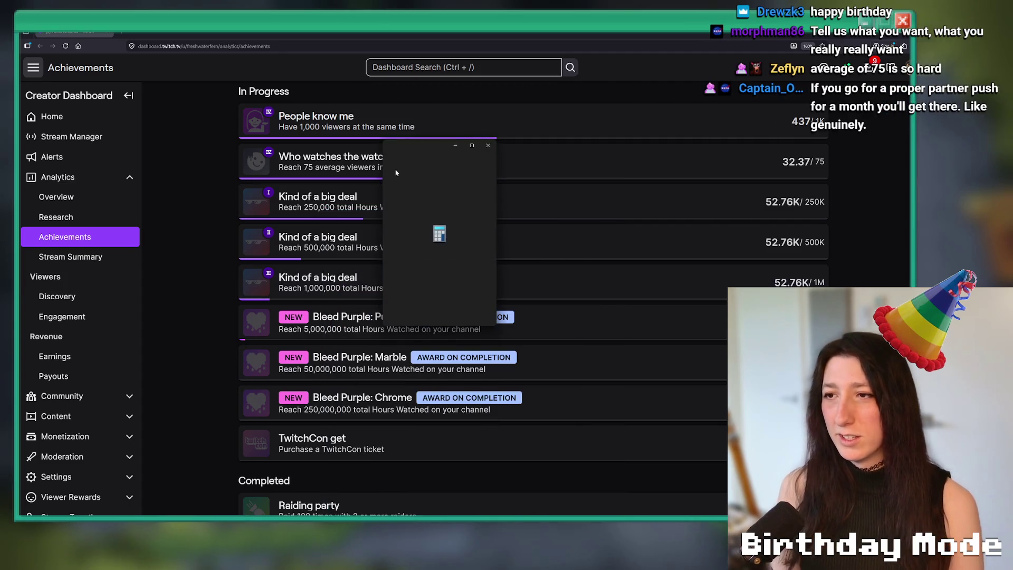
pyautogui.moveTo(405, 148)
pyautogui.mouseDown()
pyautogui.moveTo(486, 110)
pyautogui.moveTo(463, 138)
pyautogui.moveTo(395, 137)
pyautogui.moveTo(446, 143)
pyautogui.mouseUp()
pyautogui.write('52')
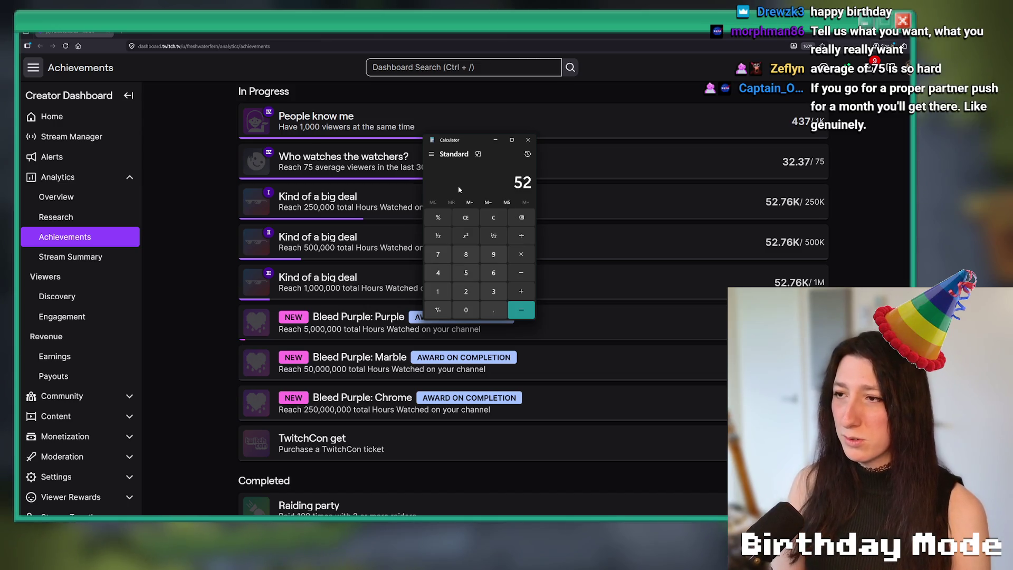
pyautogui.write(',000')
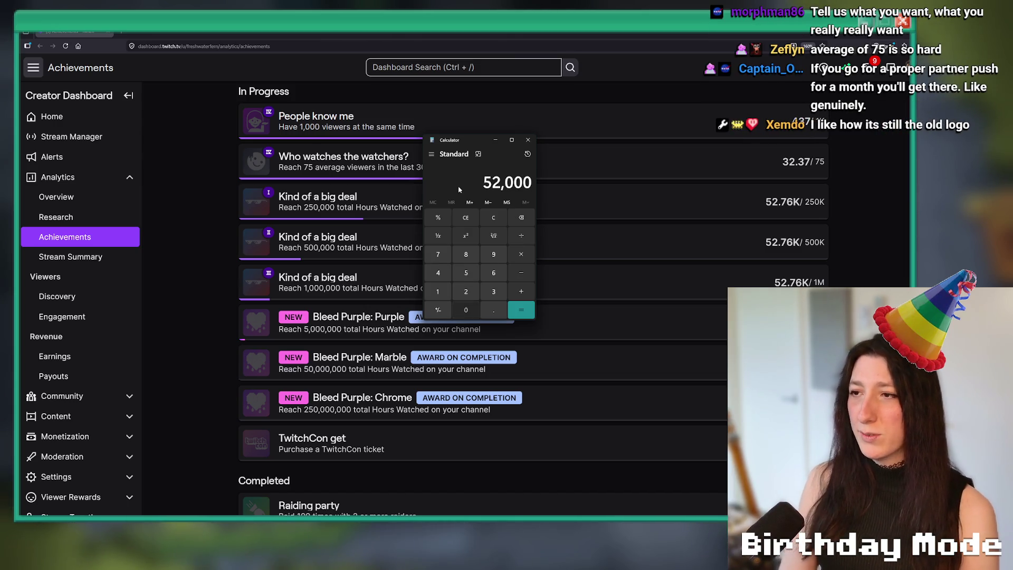
pyautogui.click(504, 219)
pyautogui.write('45')
pyautogui.click(505, 221)
pyautogui.write('50')
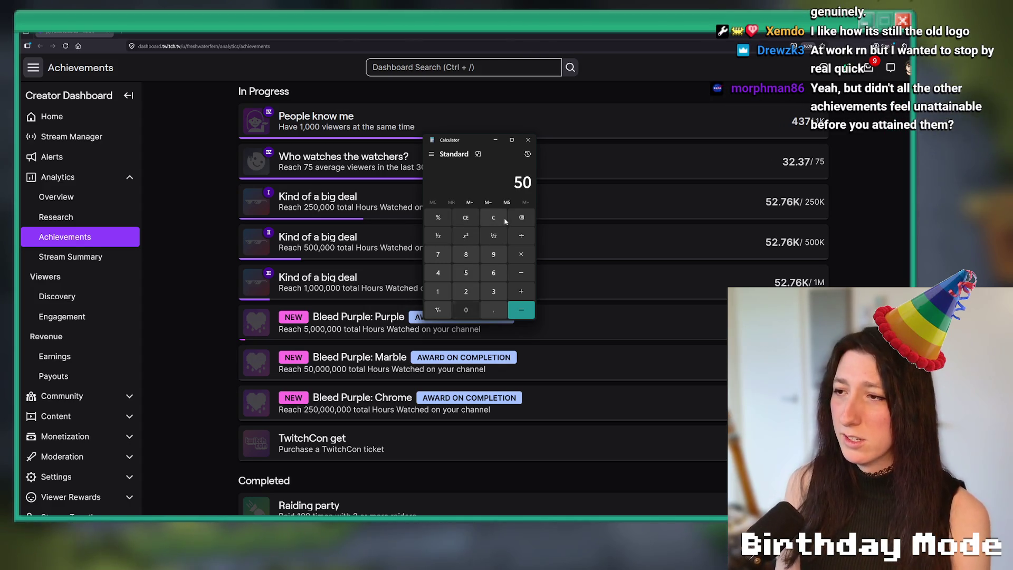
pyautogui.write('000+52000')
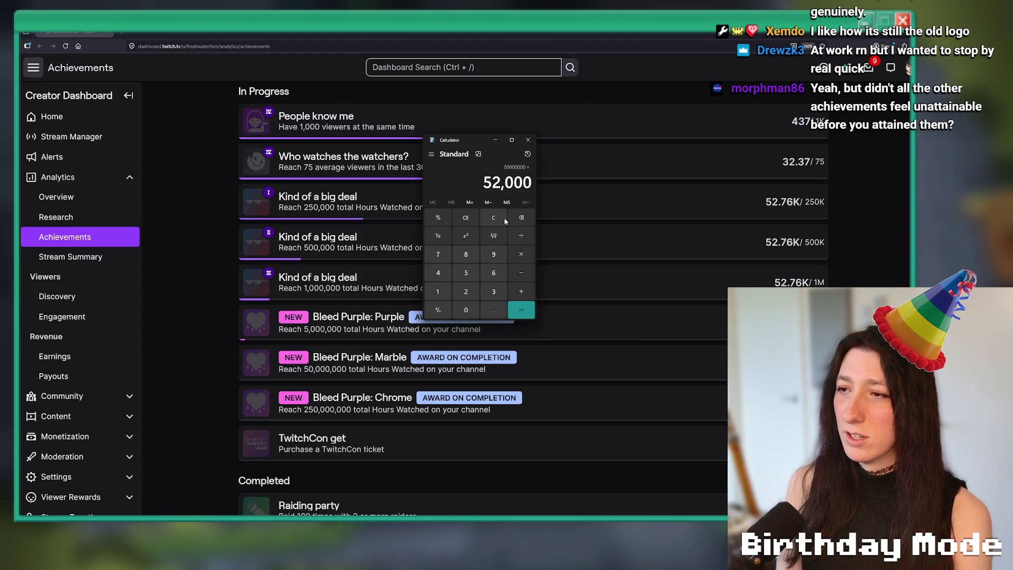
pyautogui.press('Return')
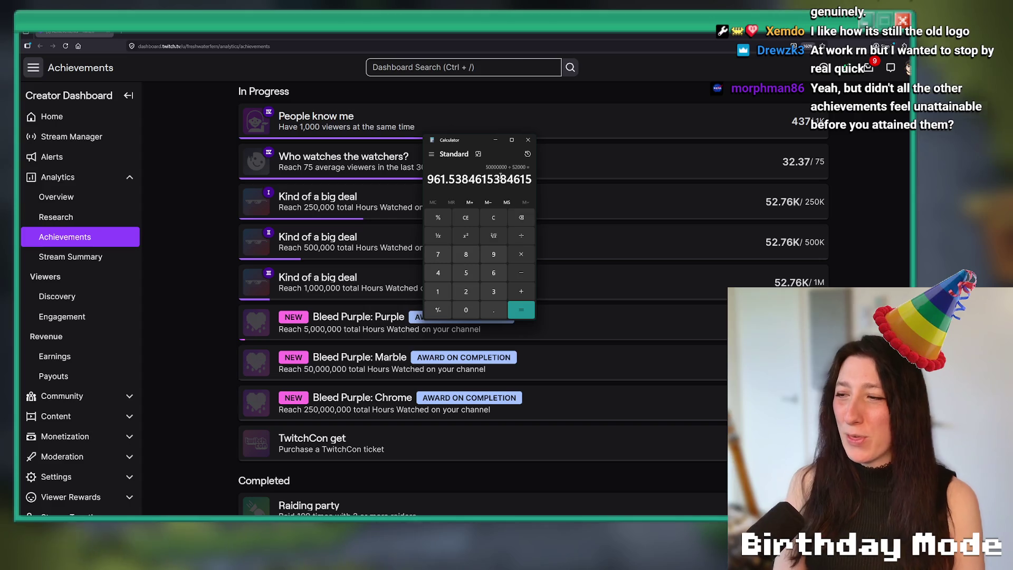
# Apply ÷3 and ×3 to the result, reaching 2,884.615, then close Calculator.
pyautogui.write('3')
pyautogui.press('Return')
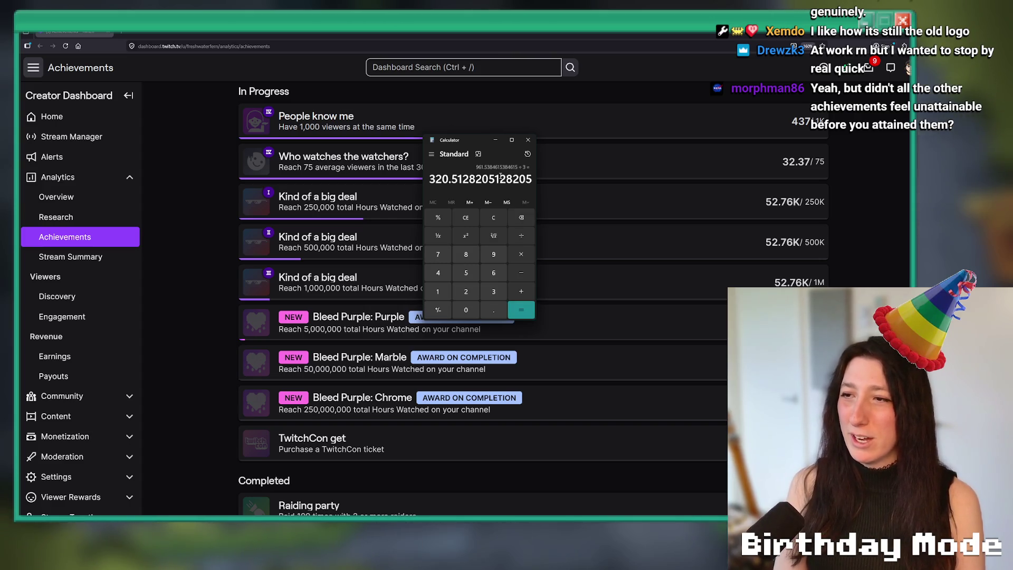
pyautogui.write('*3')
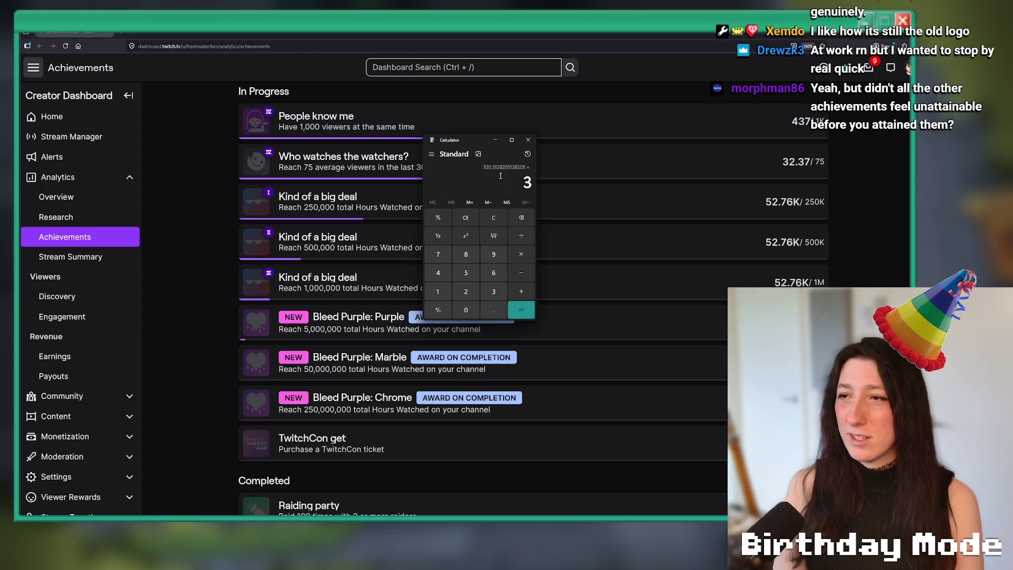
pyautogui.press('Return')
pyautogui.press('Return')
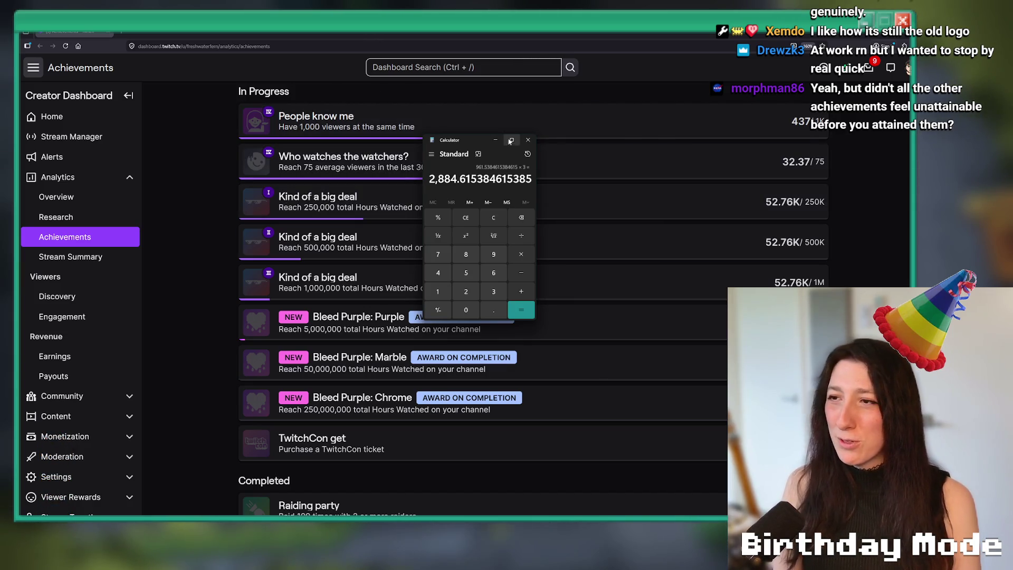
pyautogui.click(572, 147)
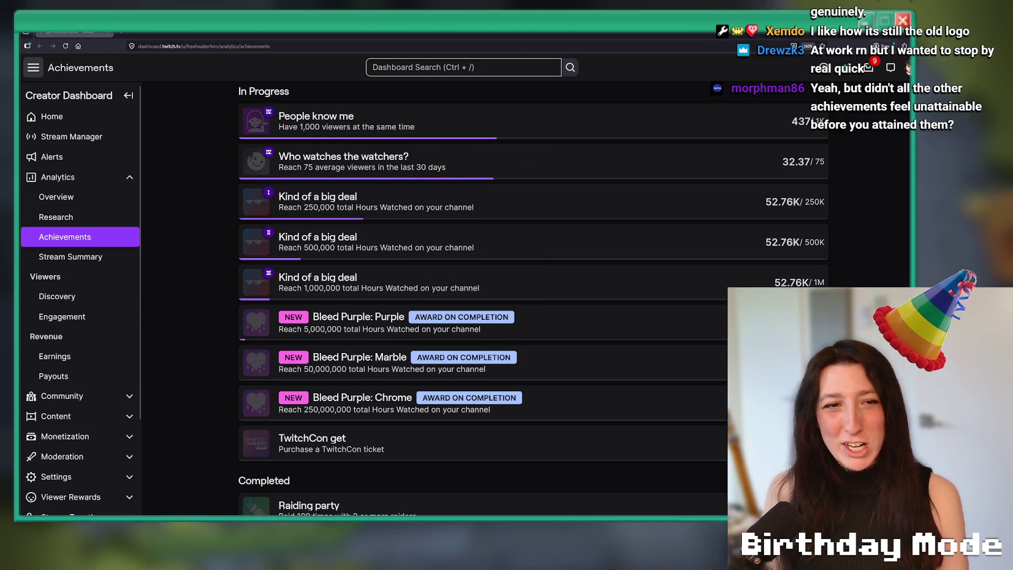
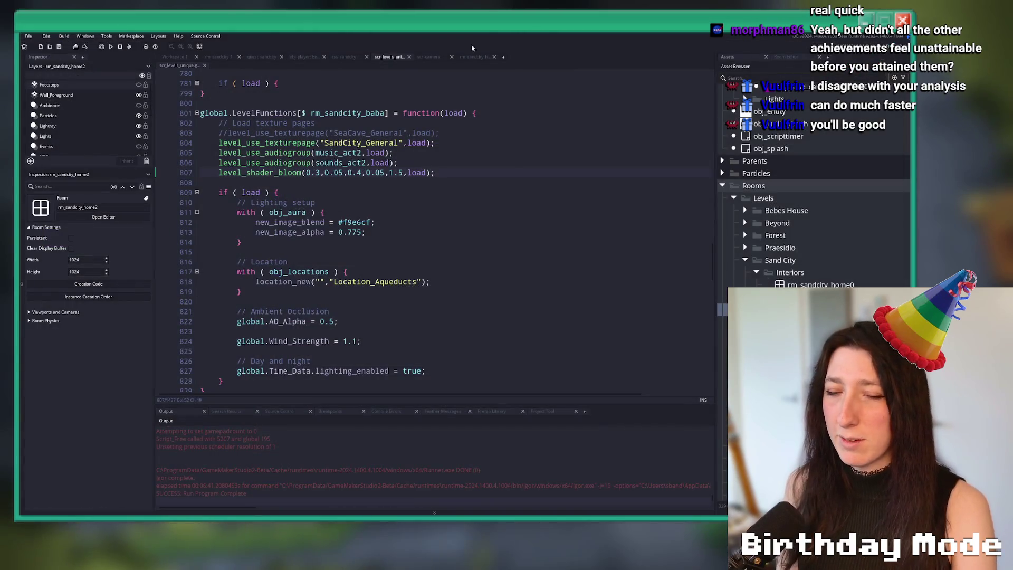
# Collapse every function block in the level script and find the rm_sandcity_home1 entry.
pyautogui.rightClick(471, 150)
pyautogui.press('Escape')
pyautogui.scroll(-1, 440, 157)
pyautogui.scroll(-2, 440, 157)
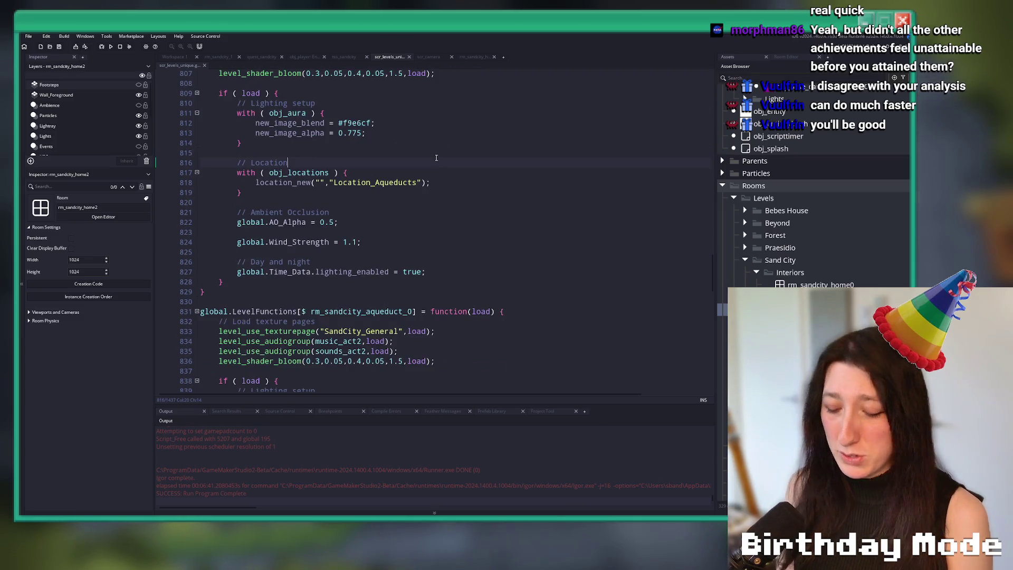
pyautogui.hotkey('ctrl', 'shift', '-')
pyautogui.scroll(8, 348, 188)
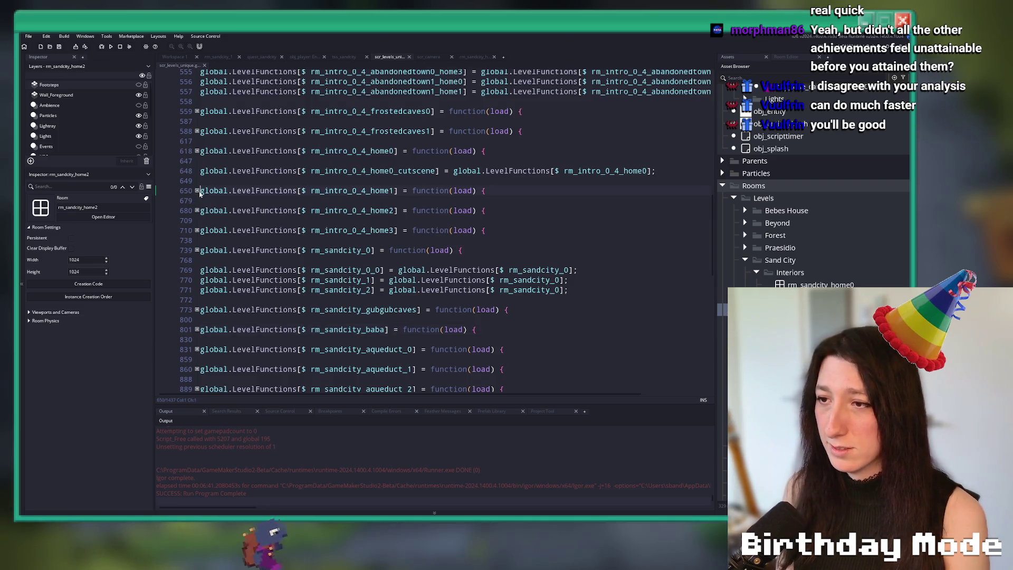
pyautogui.scroll(1, 194, 204)
pyautogui.click(193, 205)
pyautogui.scroll(3, 214, 271)
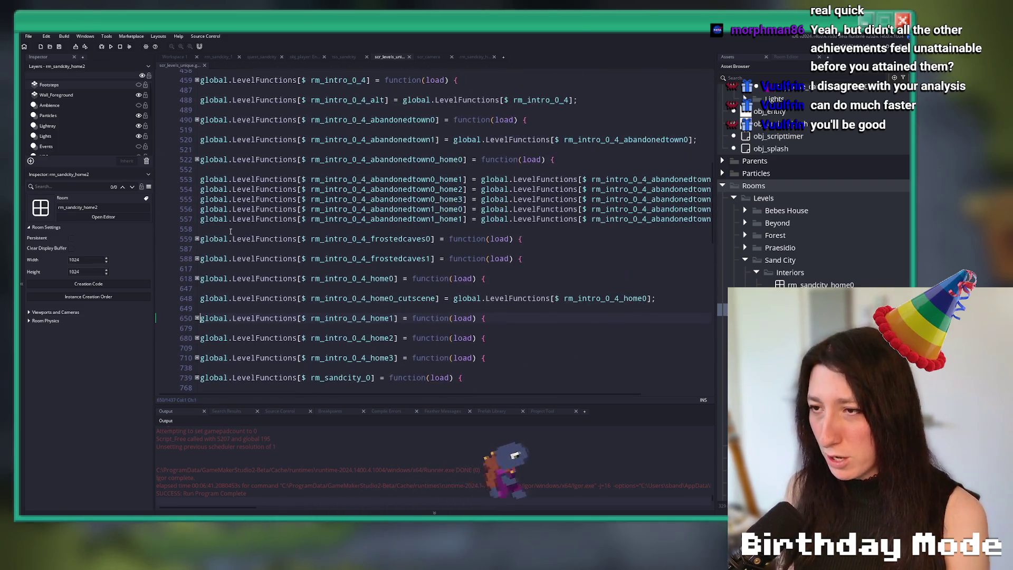
pyautogui.scroll(-6, 248, 186)
pyautogui.scroll(-6, 248, 187)
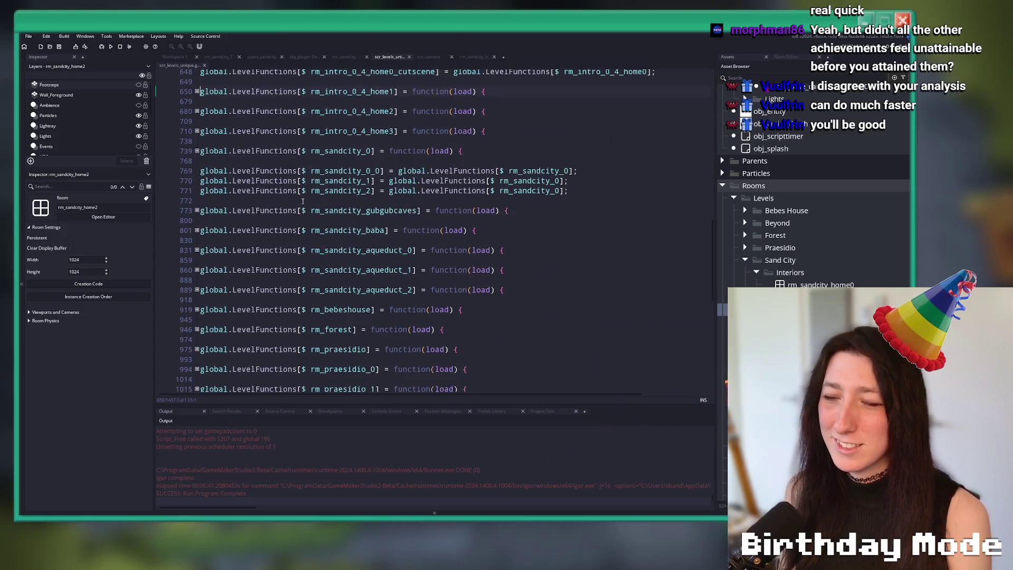
pyautogui.scroll(-7, 207, 311)
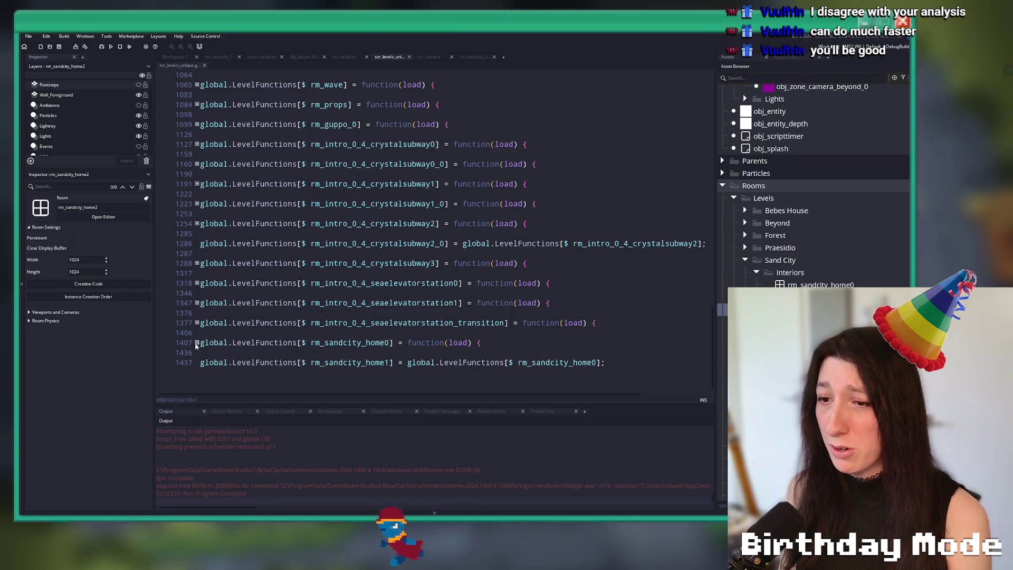
# Duplicate the rm_sandcity_home1 line as rm_sandcity_home2, then switch to the Twitch browser.
pyautogui.click(664, 374)
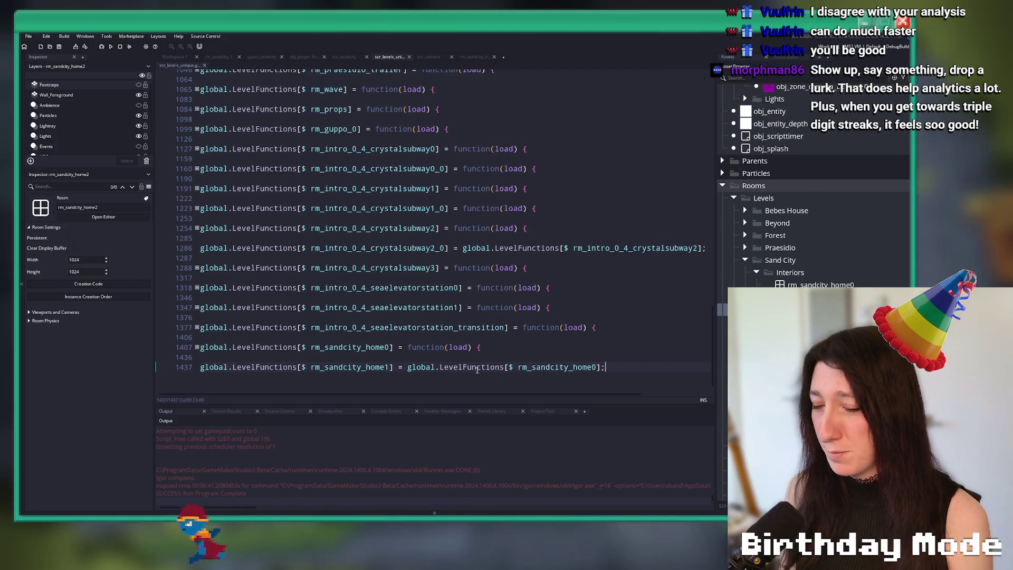
pyautogui.hotkey('ctrl', 'd')
pyautogui.click(386, 376)
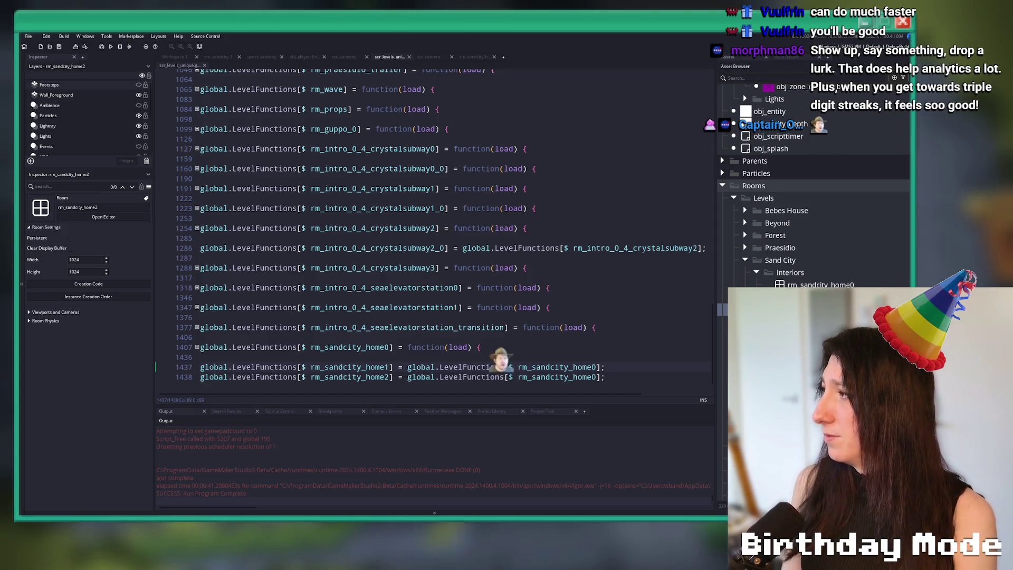
pyautogui.hotkey('alt', 'Tab')
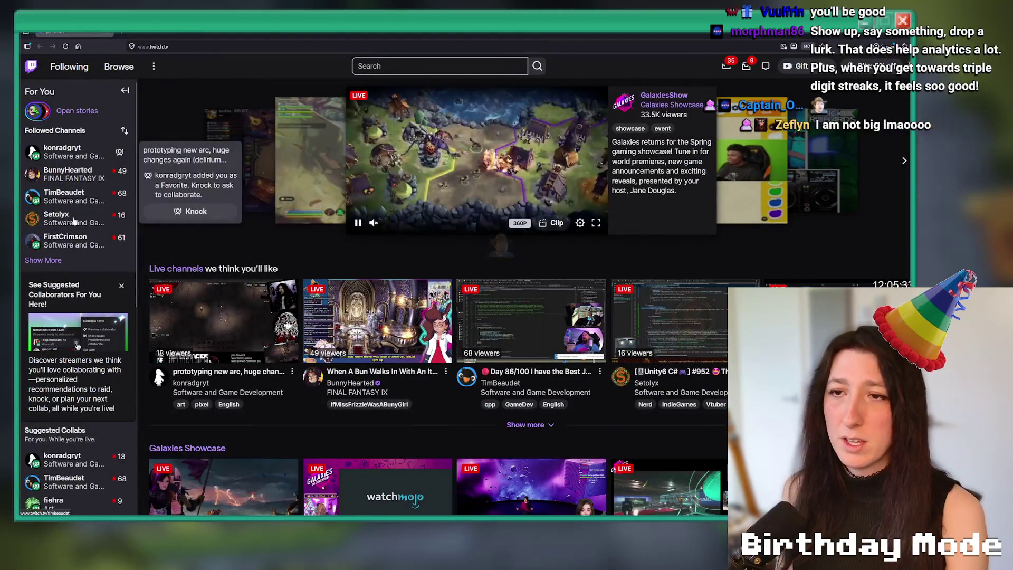
# Open a followed channel snapped left, and load twitch.tv in a second window snapped right.
pyautogui.click(62, 152)
pyautogui.press('super+Left')
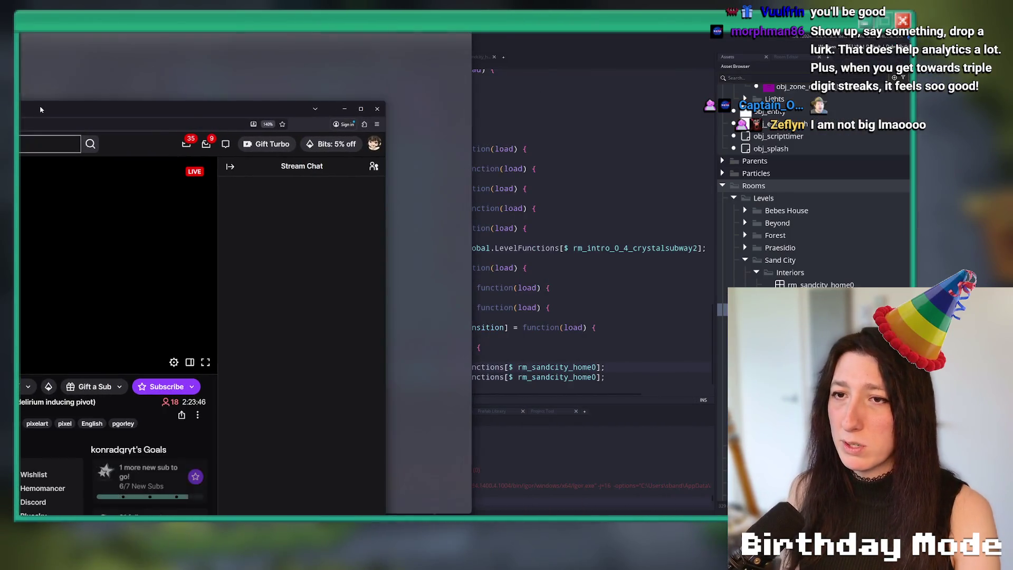
pyautogui.press('Escape')
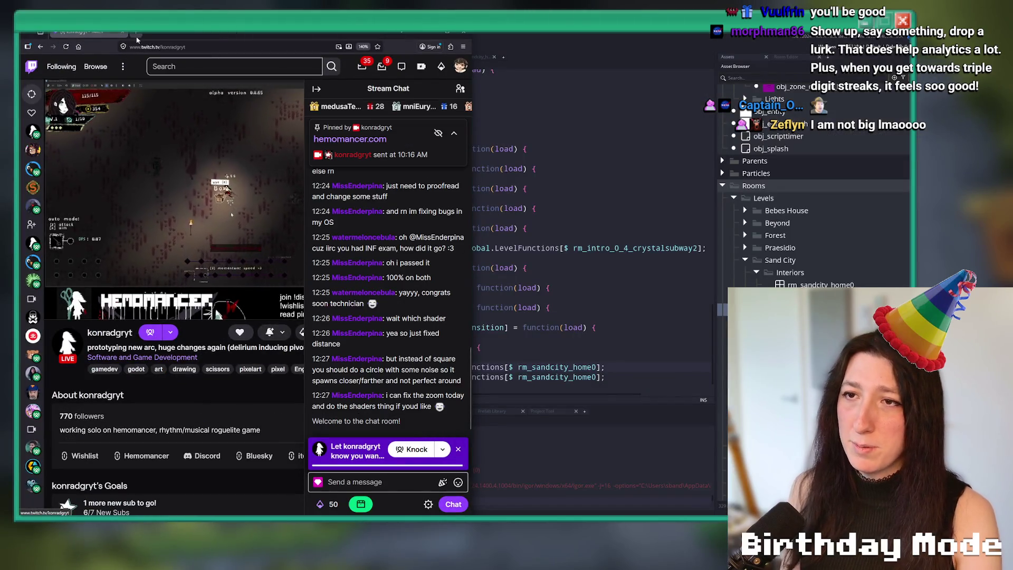
pyautogui.click(156, 33)
pyautogui.moveTo(157, 35)
pyautogui.mouseDown()
pyautogui.moveTo(174, 52)
pyautogui.moveTo(369, 63)
pyautogui.moveTo(788, 66)
pyautogui.moveTo(907, 35)
pyautogui.mouseUp()
pyautogui.press('Escape')
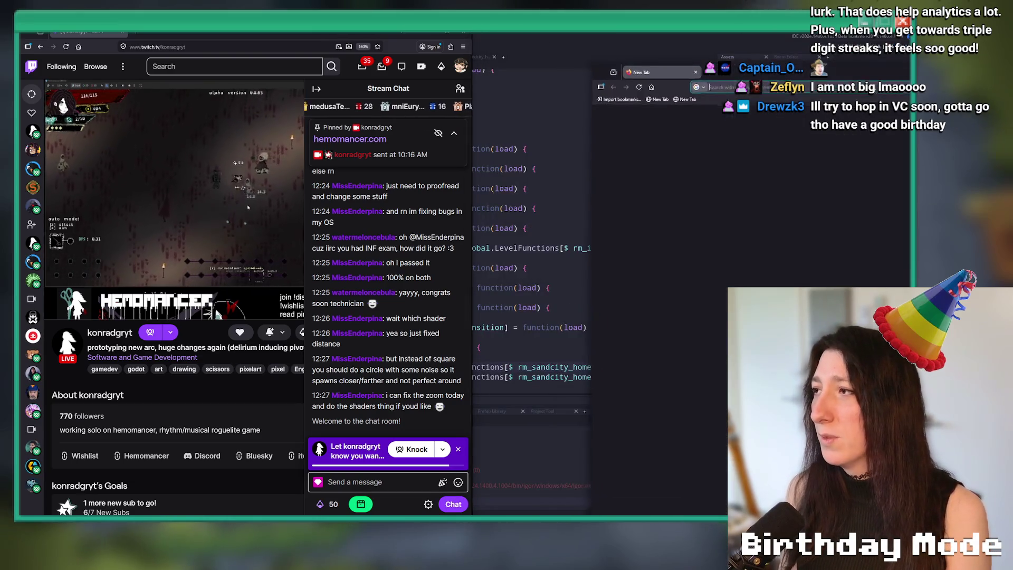
pyautogui.write('twitch.tv/')
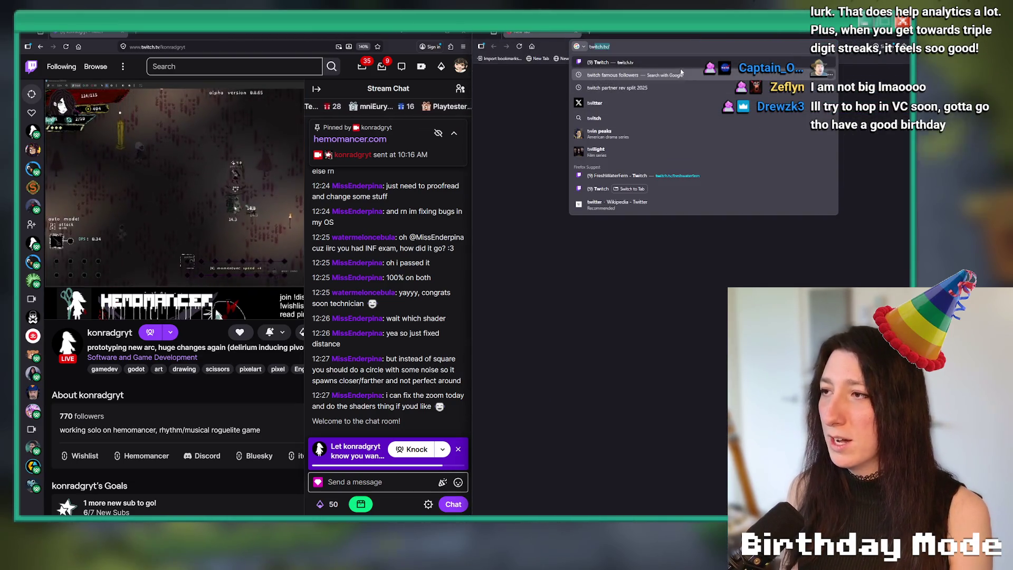
pyautogui.press('Return')
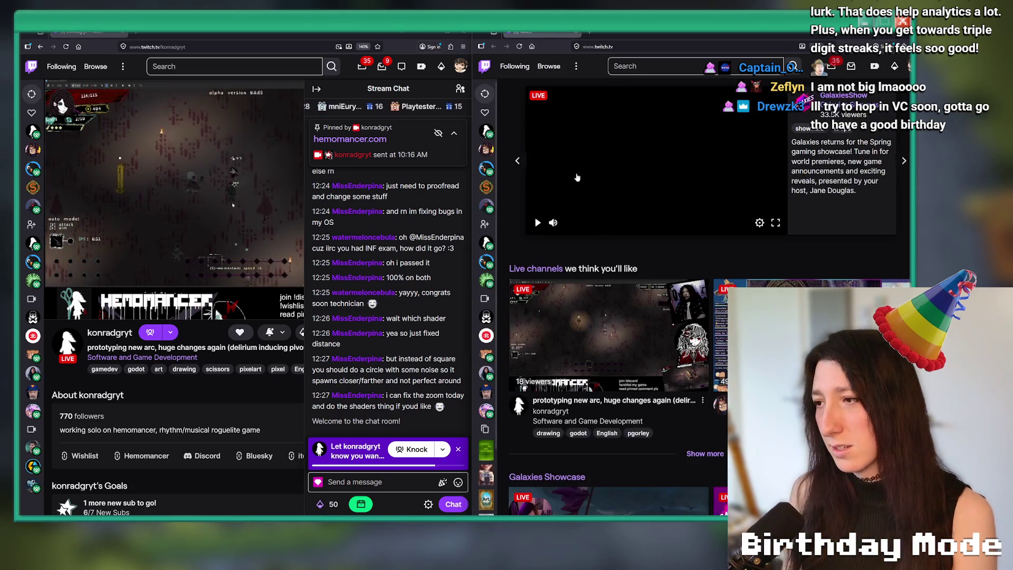
# Open another game-dev channel and its chat, then bring GameMaker back in front.
pyautogui.click(486, 206)
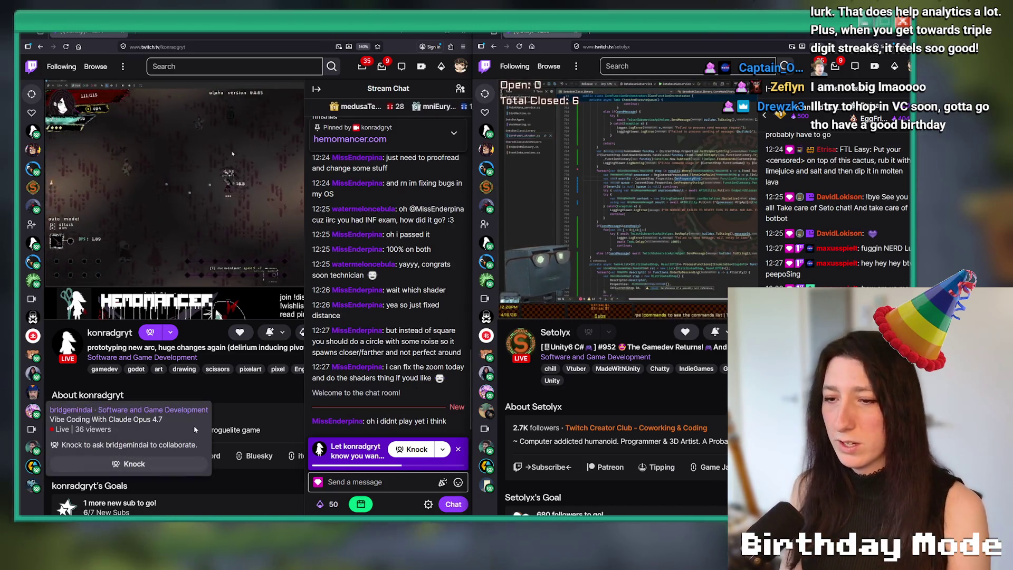
pyautogui.click(377, 481)
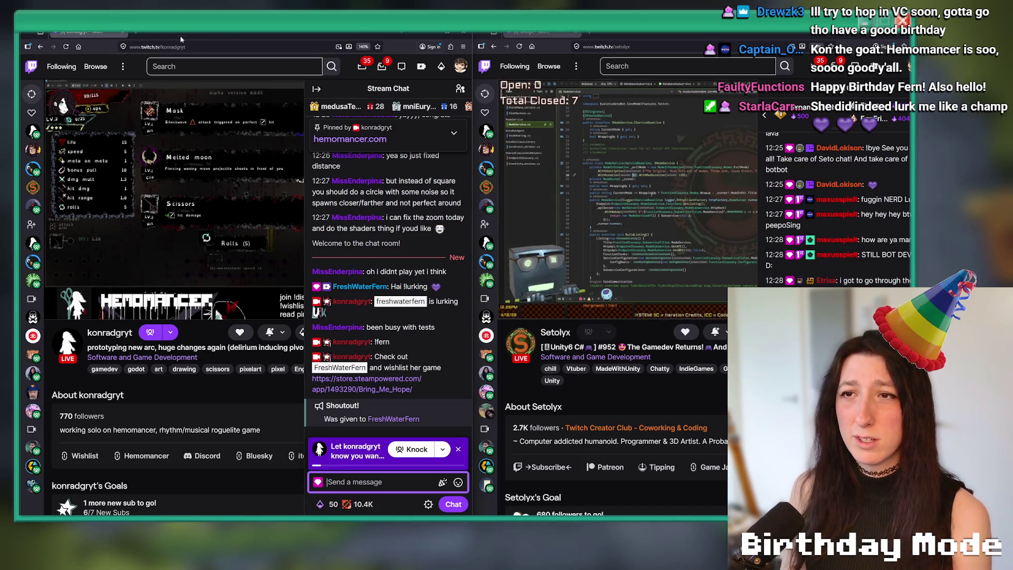
pyautogui.hotkey('alt', 'Tab')
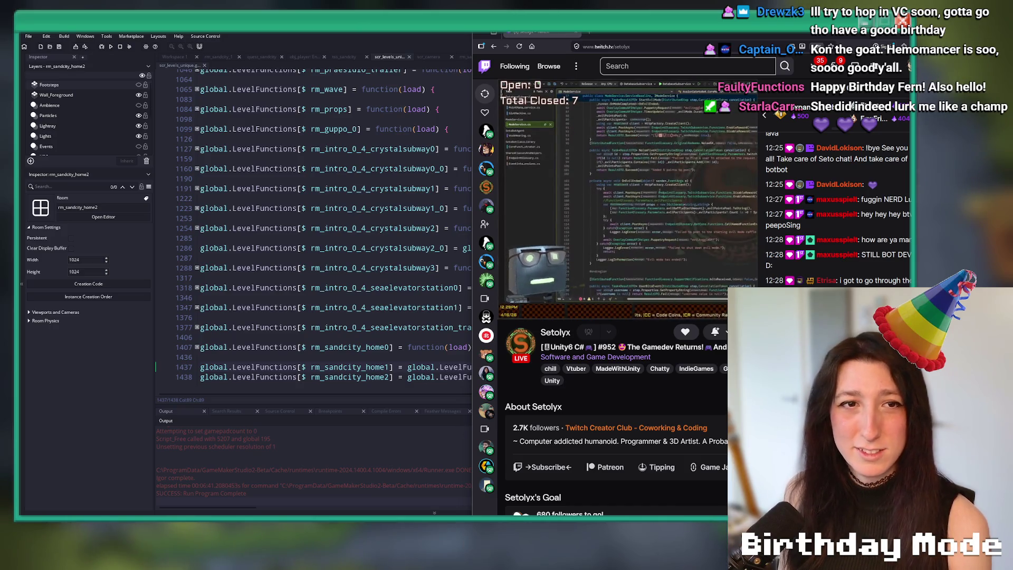
pyautogui.moveTo(642, 40)
pyautogui.mouseDown()
pyautogui.moveTo(0, 151)
pyautogui.moveTo(21, 141)
pyautogui.mouseUp()
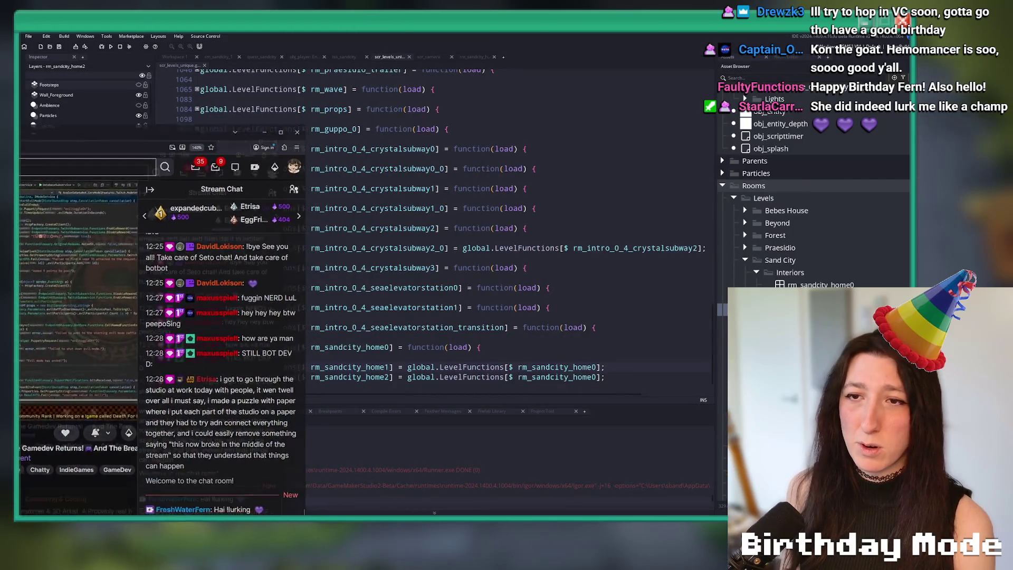
pyautogui.click(353, 438)
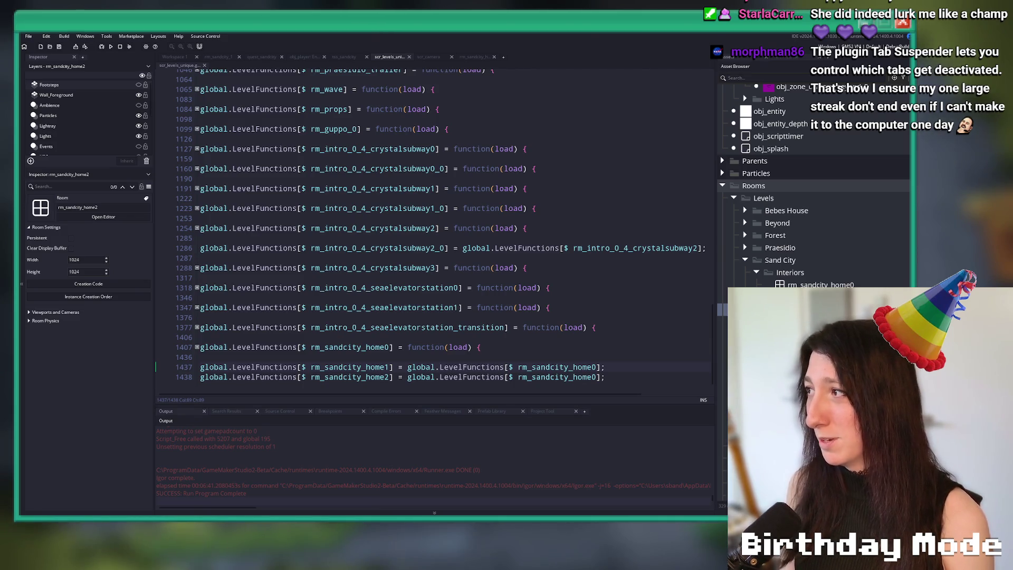
pyautogui.click(477, 238)
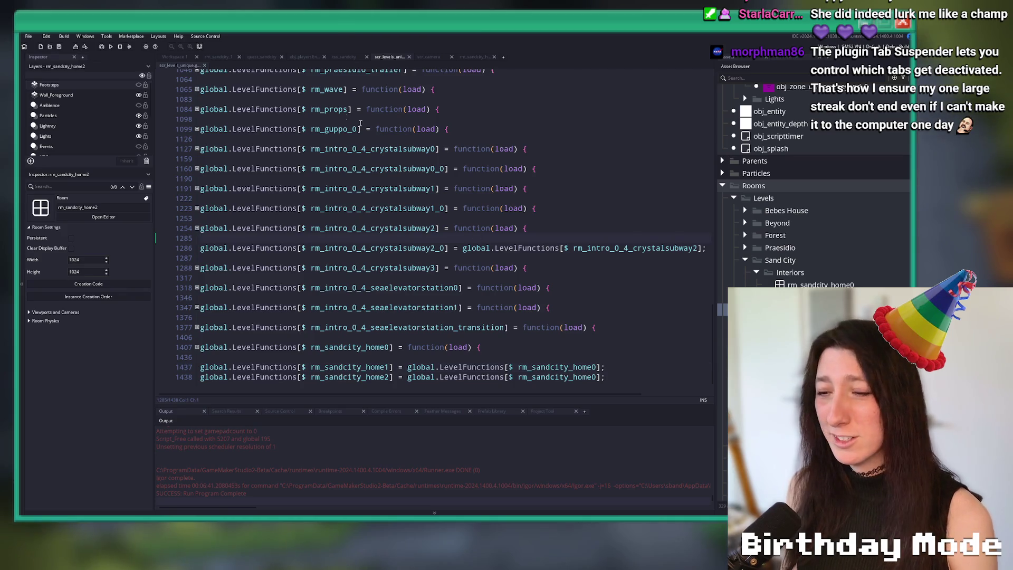
# Search 'scr_aud' and open the scr_audio_unique script with its code collapsed.
pyautogui.hotkey('ctrl', 't')
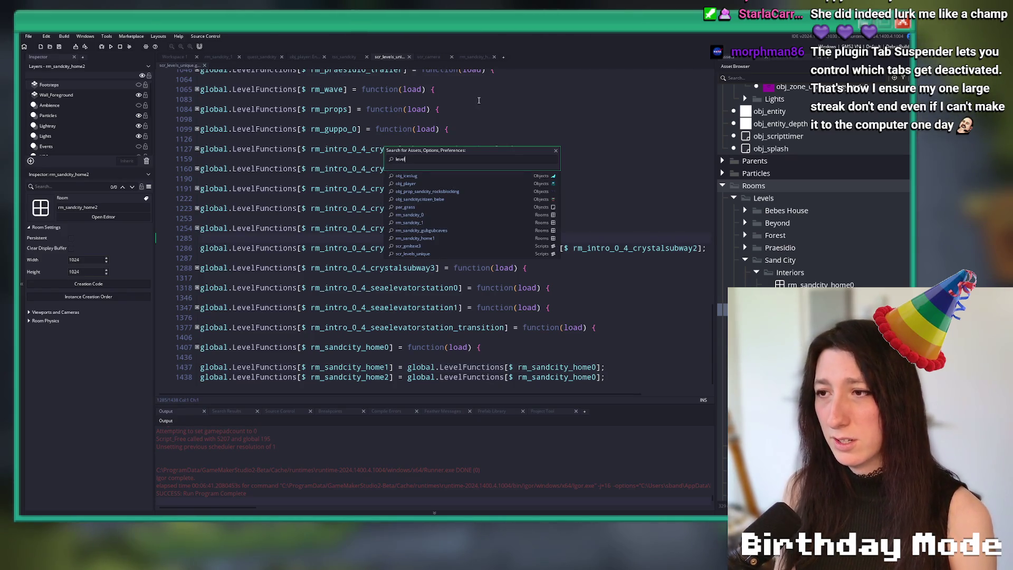
pyautogui.press('BackSpace')
pyautogui.press('BackSpace')
pyautogui.press('BackSpace')
pyautogui.write('scr')
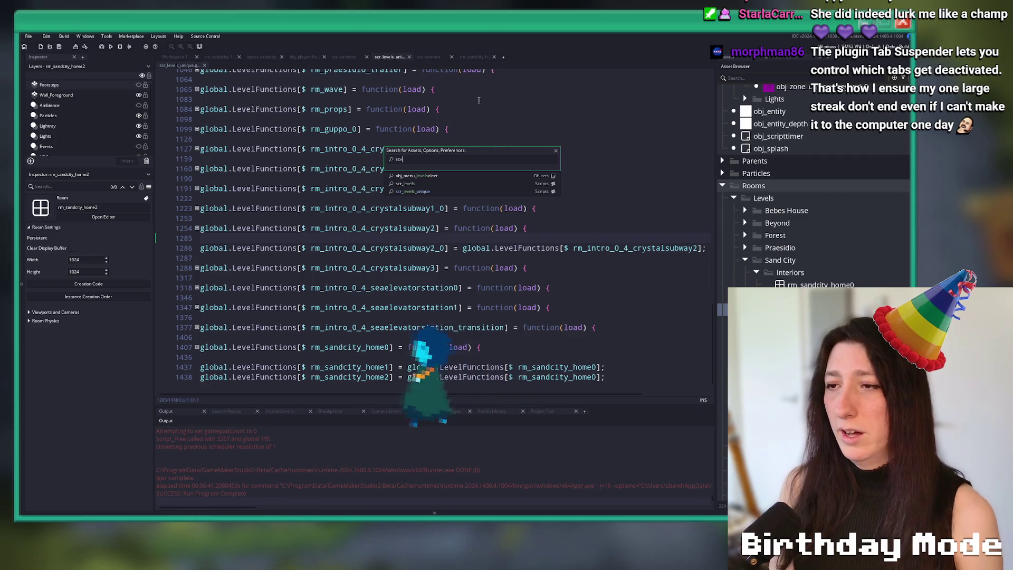
pyautogui.write('_aud')
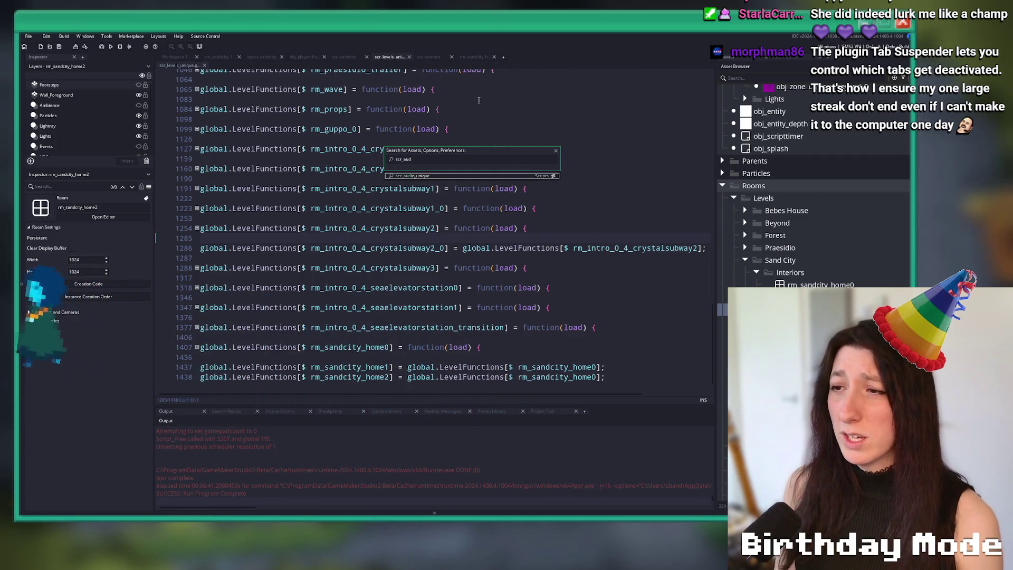
pyautogui.press('Return')
pyautogui.press('F12')
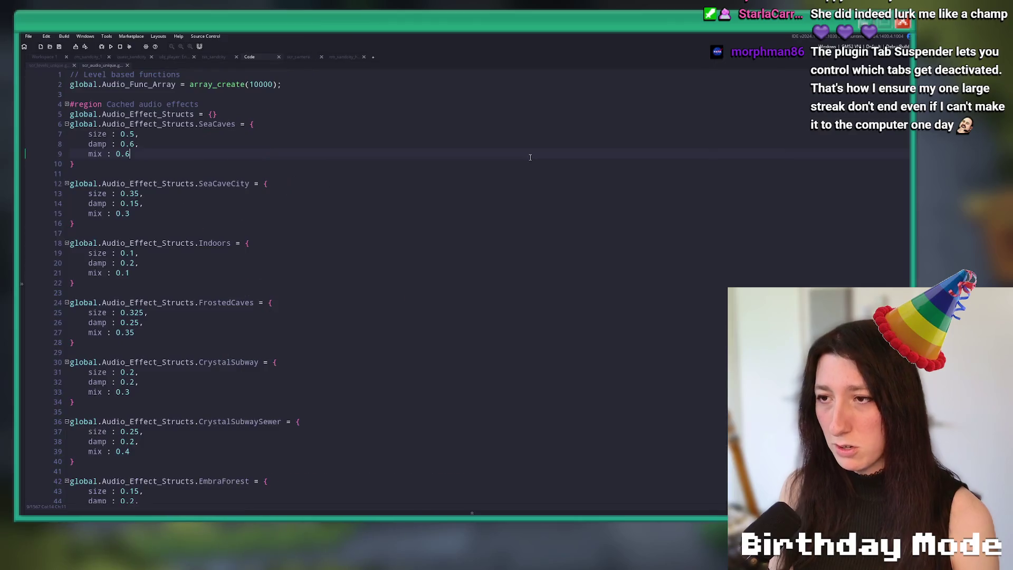
# Duplicate the rm_sandcity_home1 audio line for rm_sandcity_home2, then return to scr_levels_unique.
pyautogui.scroll(-20, 527, 149)
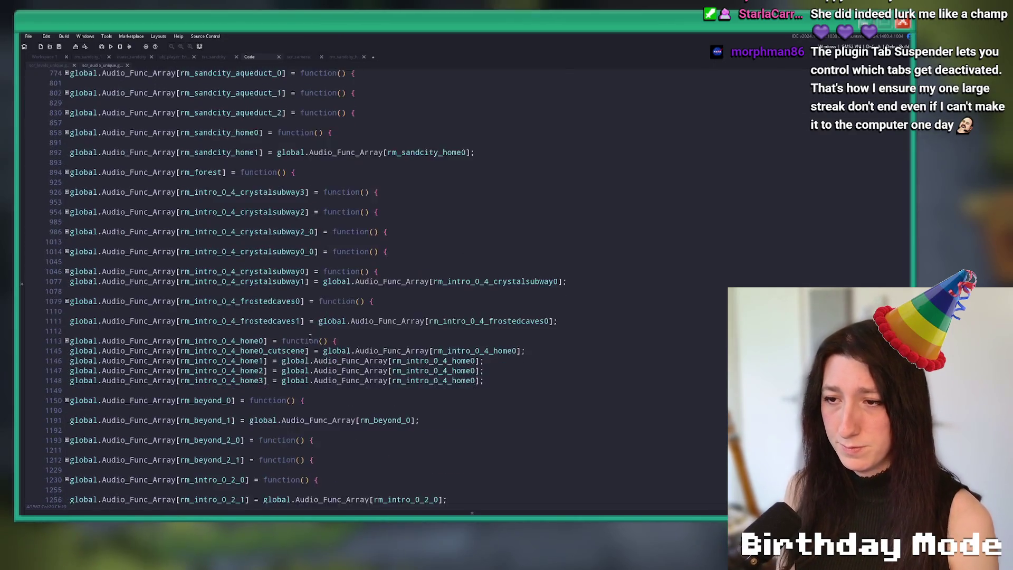
pyautogui.scroll(9, 246, 279)
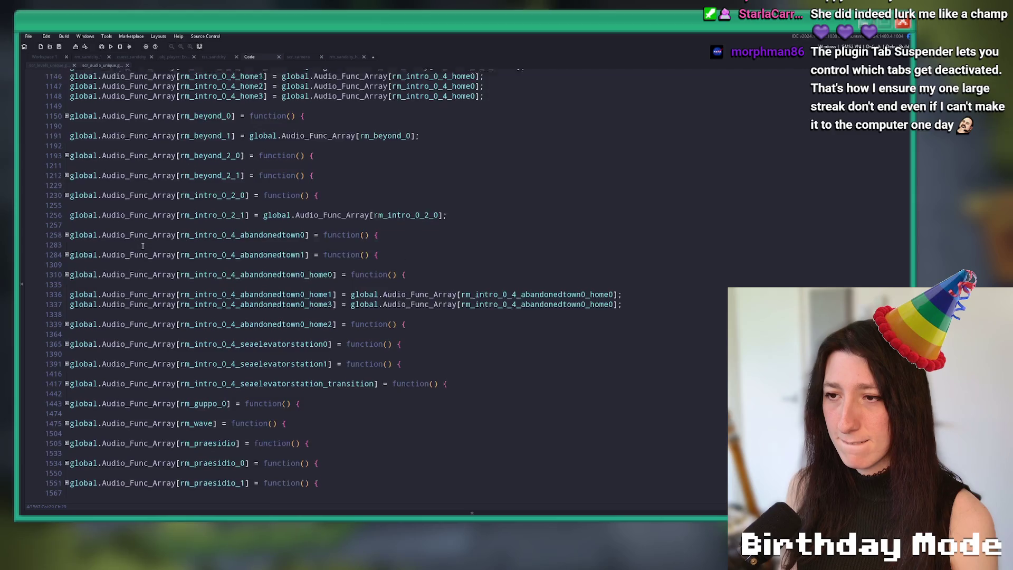
pyautogui.scroll(3, 199, 87)
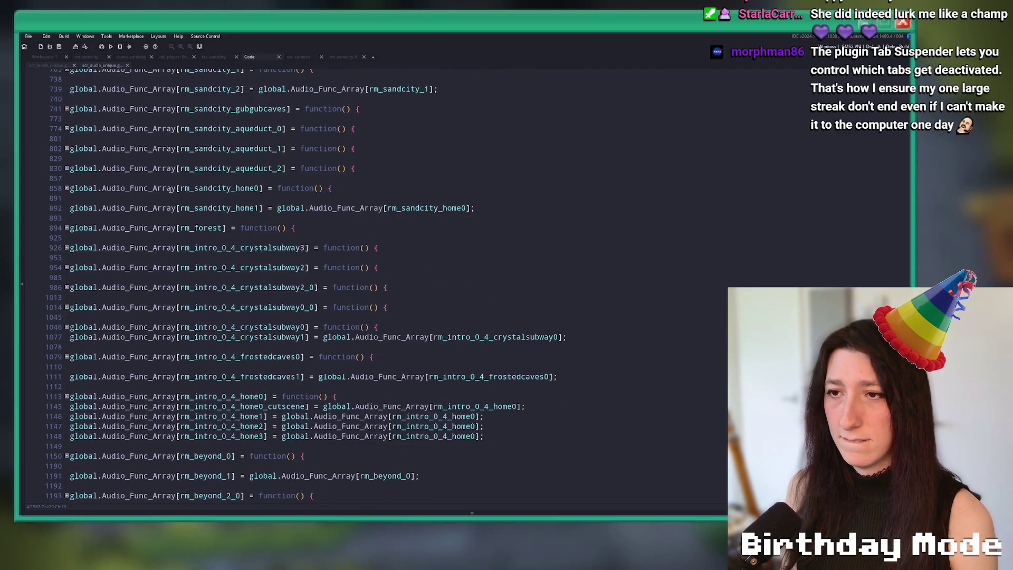
pyautogui.click(501, 207)
pyautogui.hotkey('ctrl', 'd')
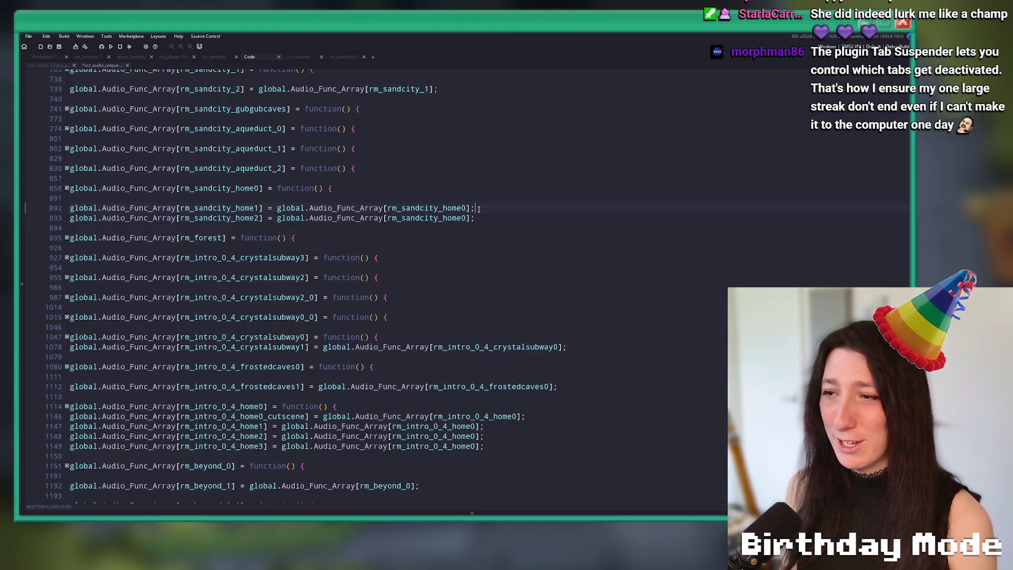
pyautogui.click(61, 67)
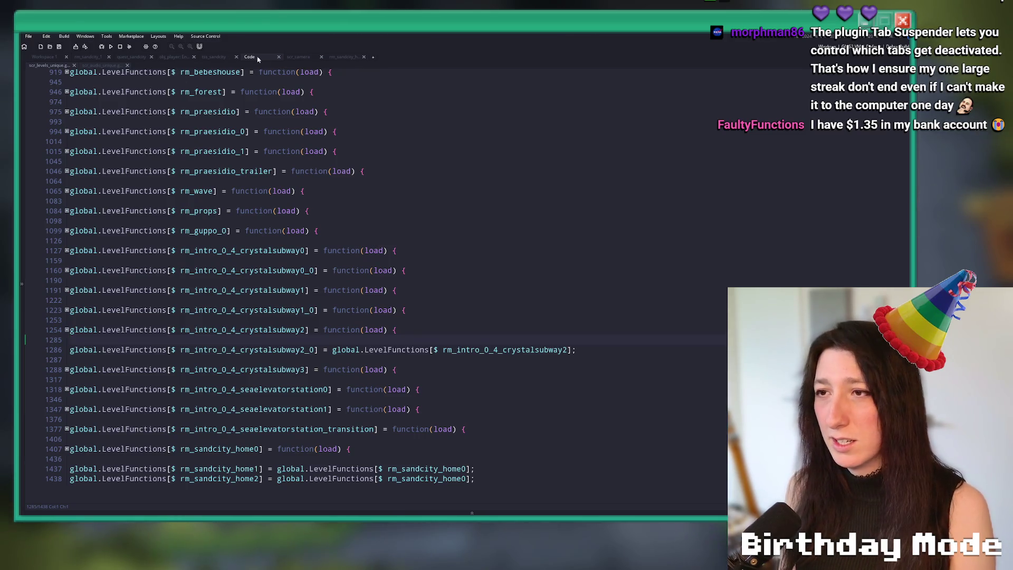
pyautogui.click(294, 57)
# From the rm_sandcity_home2 room editor, launch a test run with F5 and switch to the browser.
pyautogui.click(336, 57)
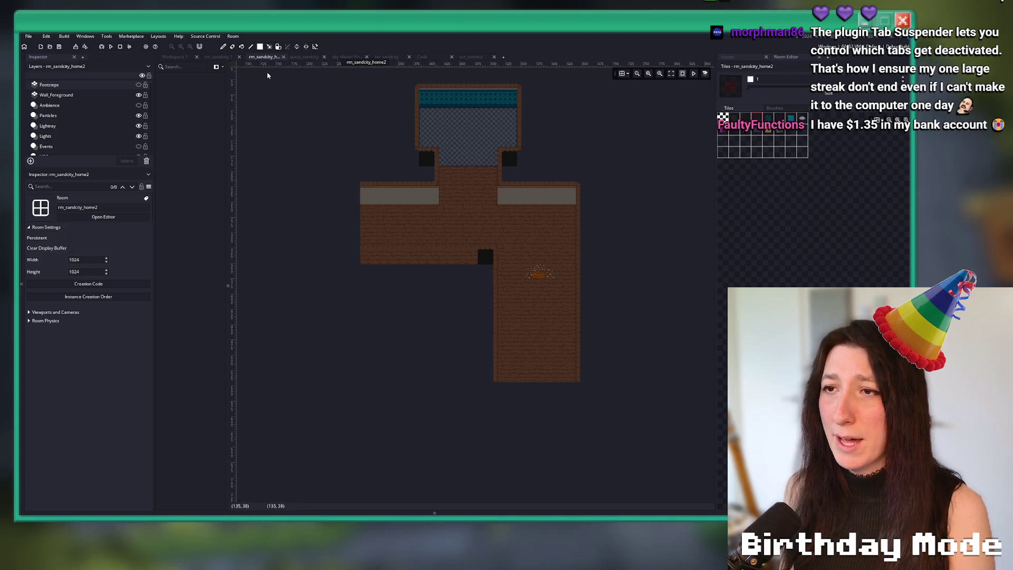
pyautogui.scroll(5, 415, 212)
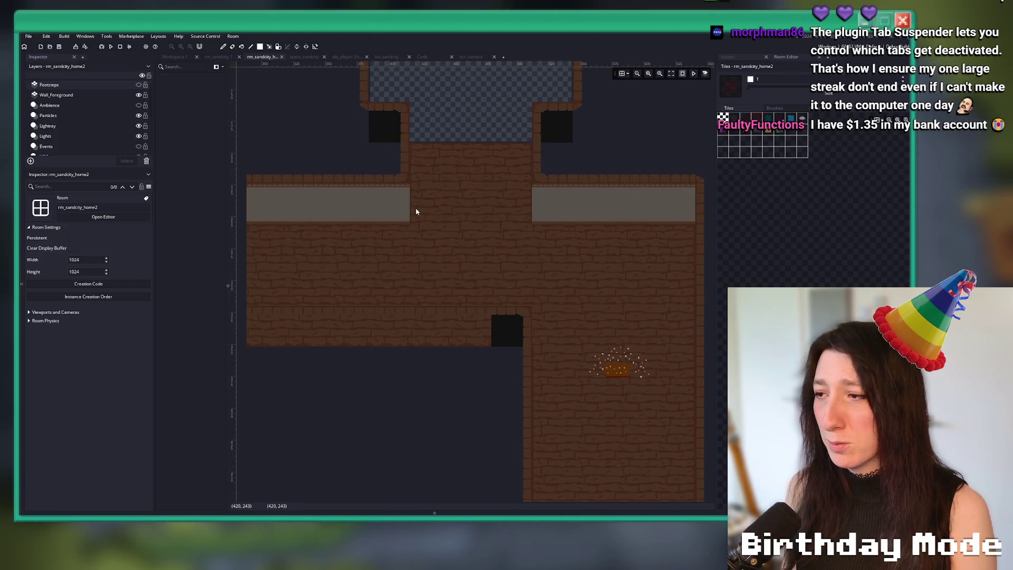
pyautogui.scroll(-4, 416, 211)
pyautogui.press('F5')
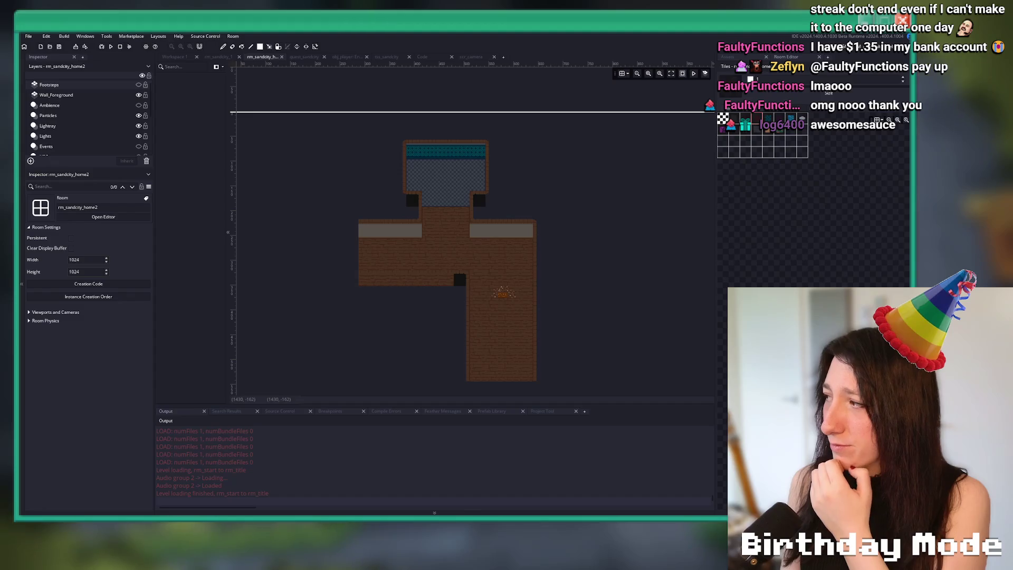
pyautogui.hotkey('alt', 'Tab')
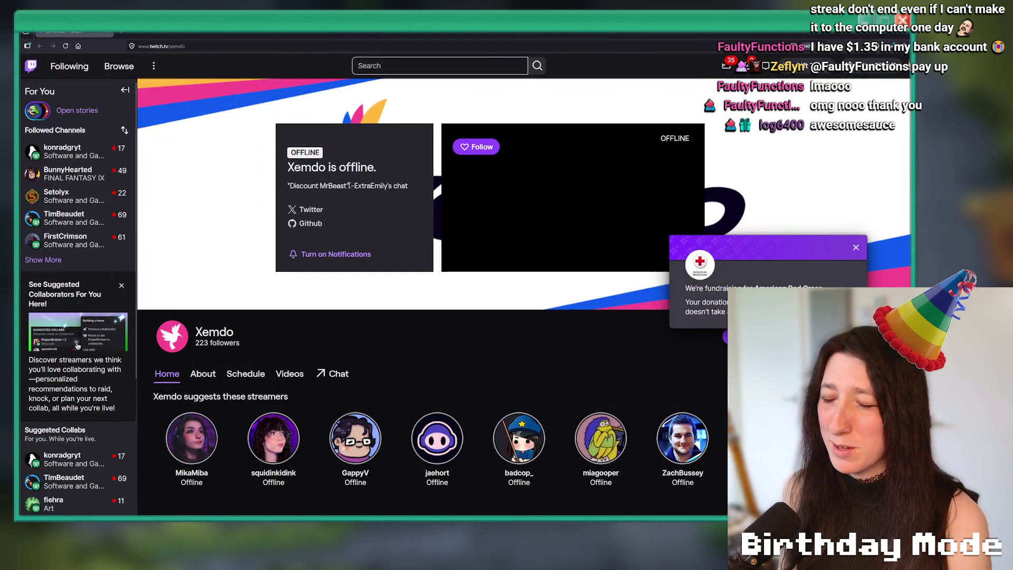
# Dismiss the fundraiser popup, open the channel's Twitter link, and view the GitHub profile avatar.
pyautogui.click(856, 246)
pyautogui.scroll(2, 432, 259)
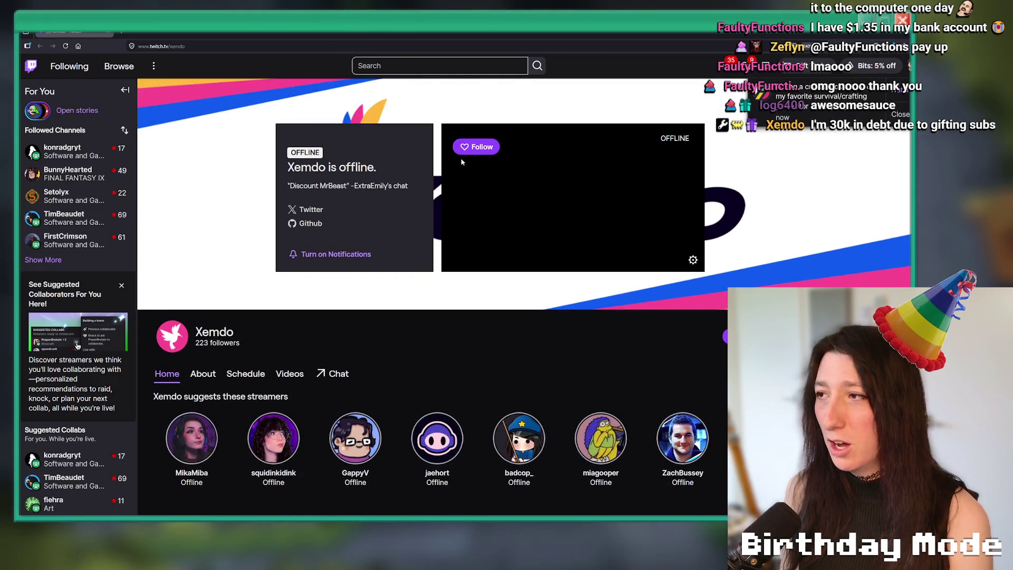
pyautogui.click(310, 209)
pyautogui.hotkey('alt', 'Tab')
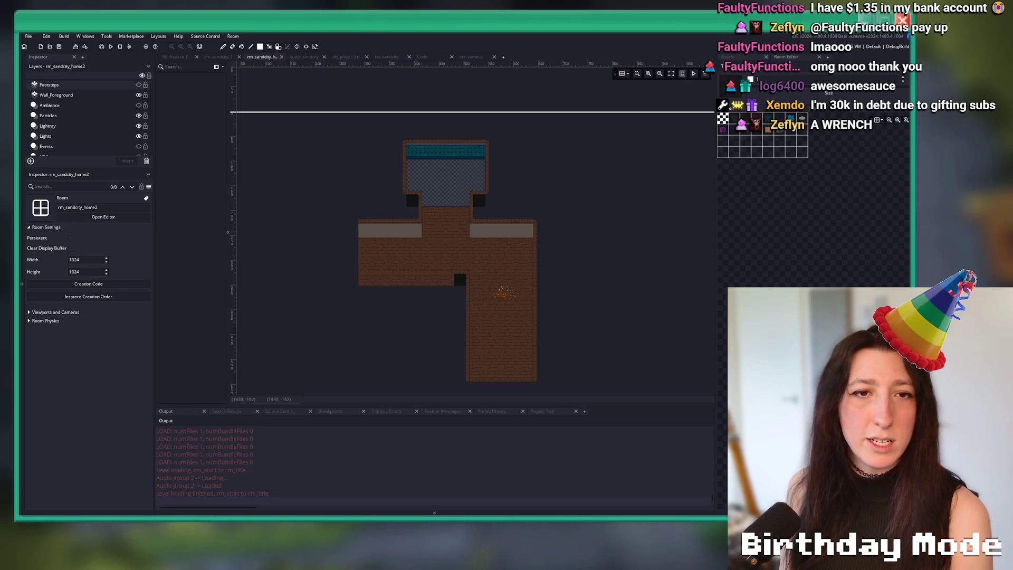
pyautogui.hotkey('alt', 'Tab')
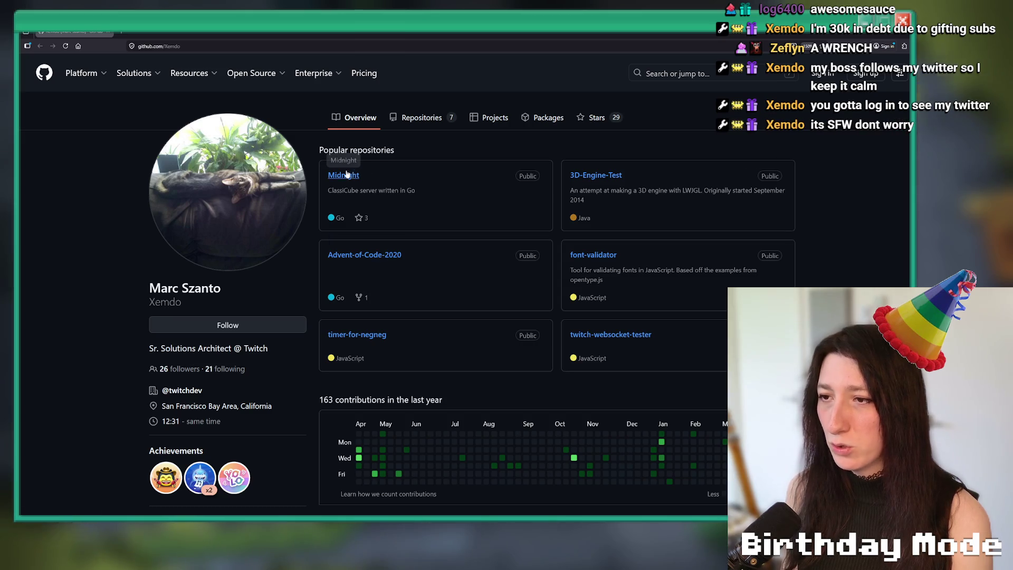
pyautogui.click(250, 178)
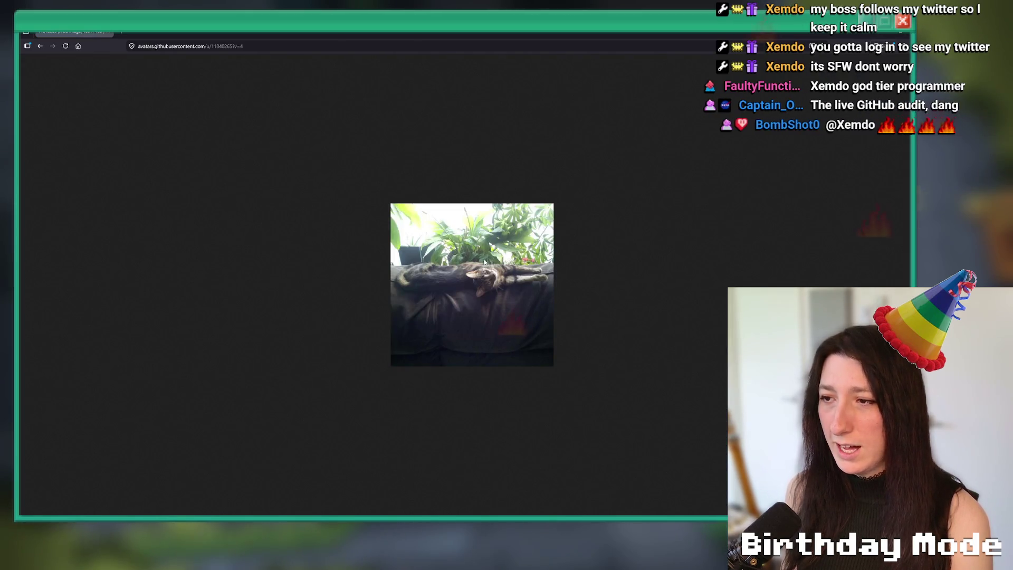
pyautogui.click(40, 46)
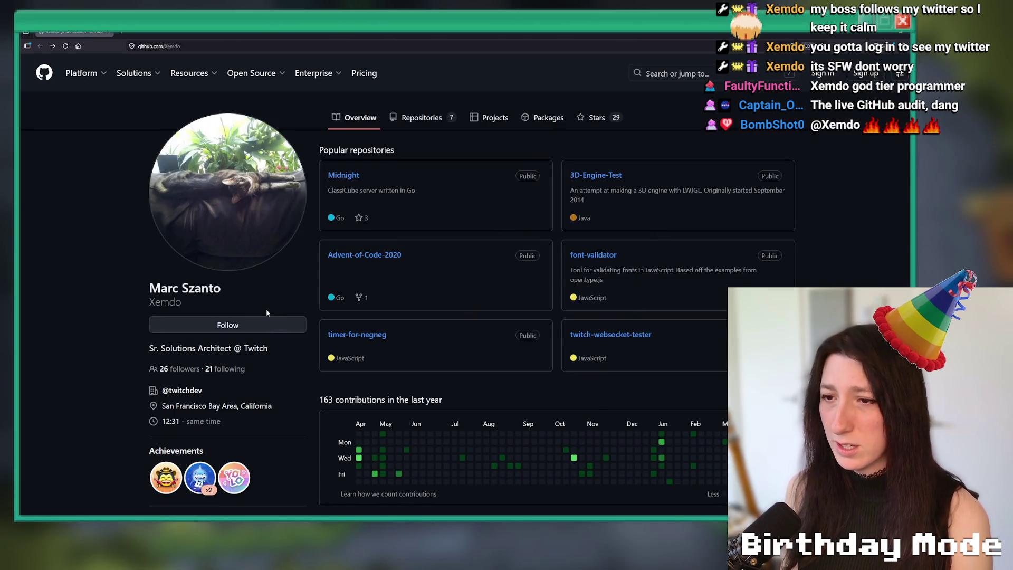
pyautogui.click(209, 46)
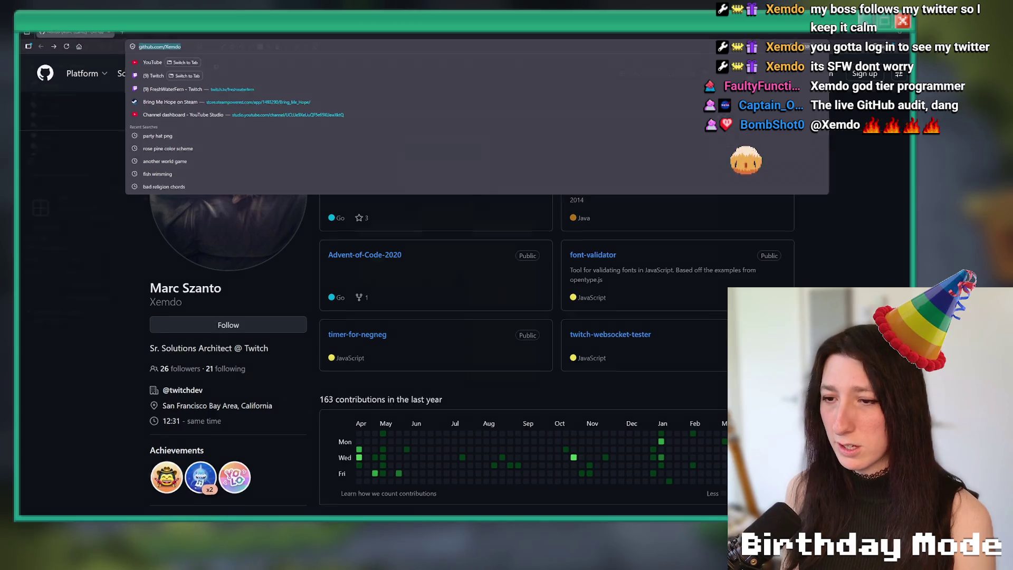
pyautogui.hotkey('alt', 'Tab')
pyautogui.hotkey('alt', 'Tab')
# Load the copied GitHub profile address in a new tab and follow the user.
pyautogui.hotkey('ctrl', 't')
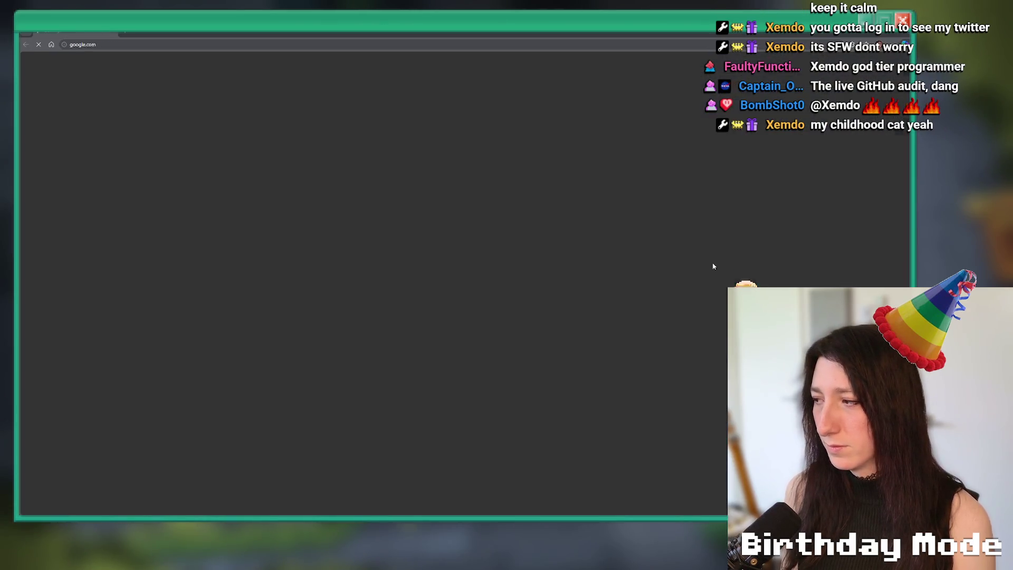
pyautogui.write('https://github.com/Xemdo')
pyautogui.press('Return')
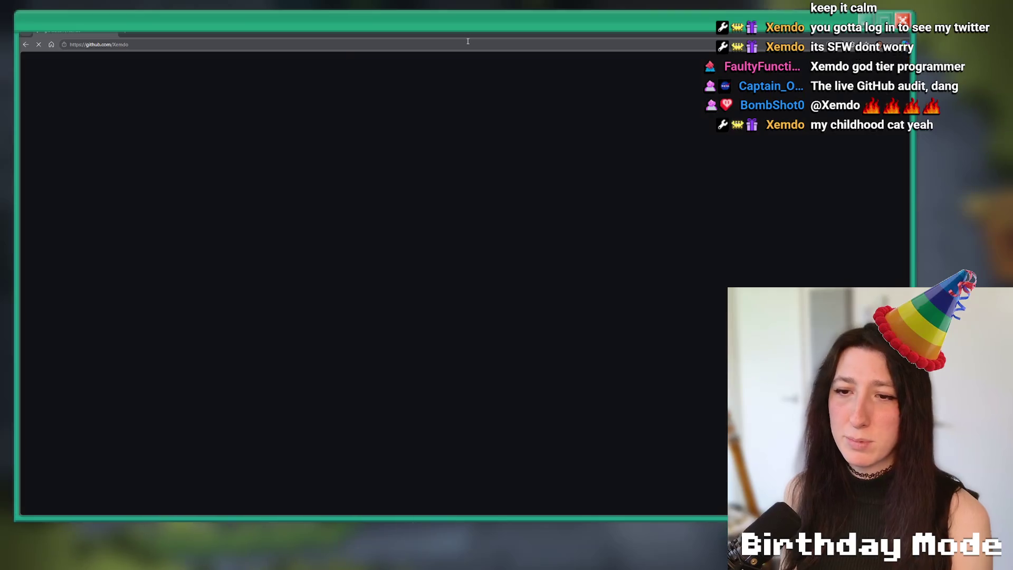
pyautogui.scroll(-1, 282, 271)
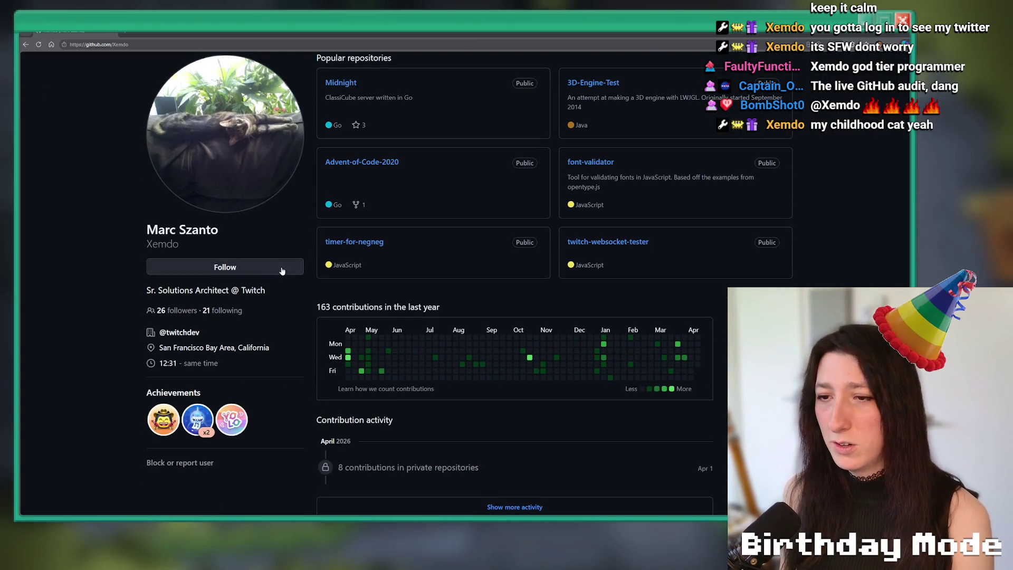
pyautogui.moveTo(148, 290)
pyautogui.mouseDown()
pyautogui.moveTo(214, 292)
pyautogui.moveTo(245, 310)
pyautogui.moveTo(279, 304)
pyautogui.mouseUp()
pyautogui.click(279, 304)
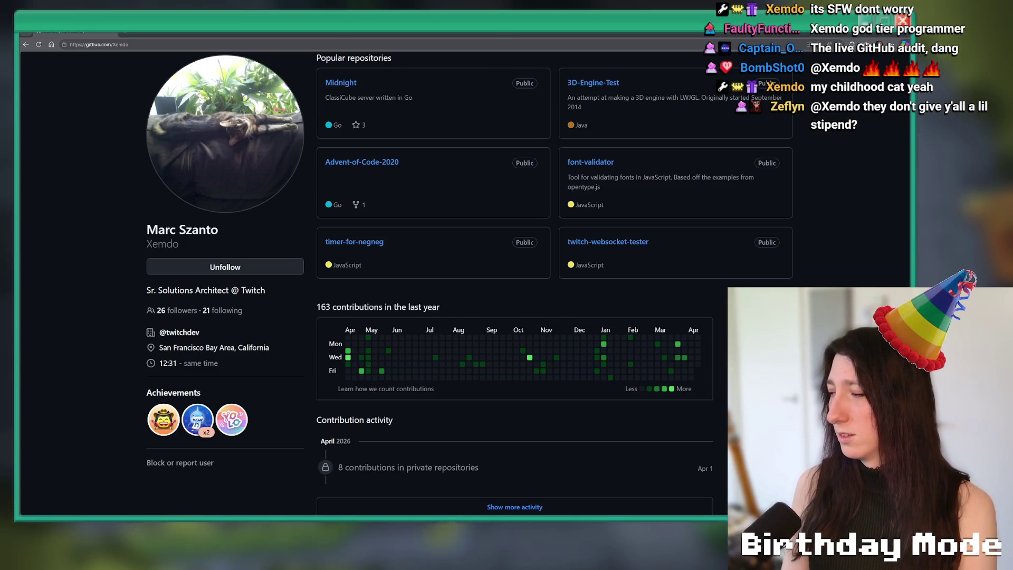
# Replace the address with the streamer's x.com profile URL and load it.
pyautogui.scroll(3, 307, 129)
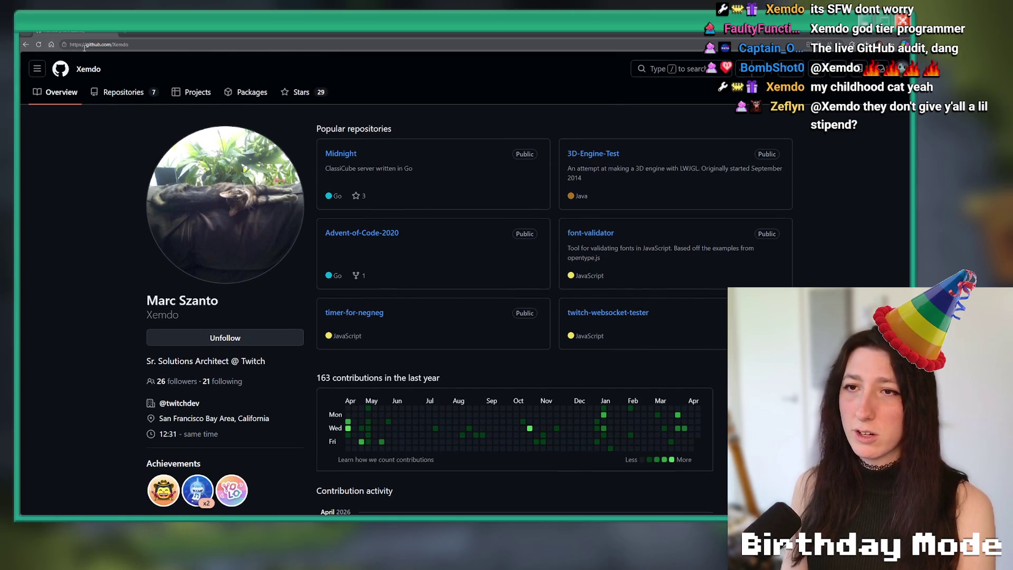
pyautogui.moveTo(133, 47); pyautogui.dragTo(122, 47)
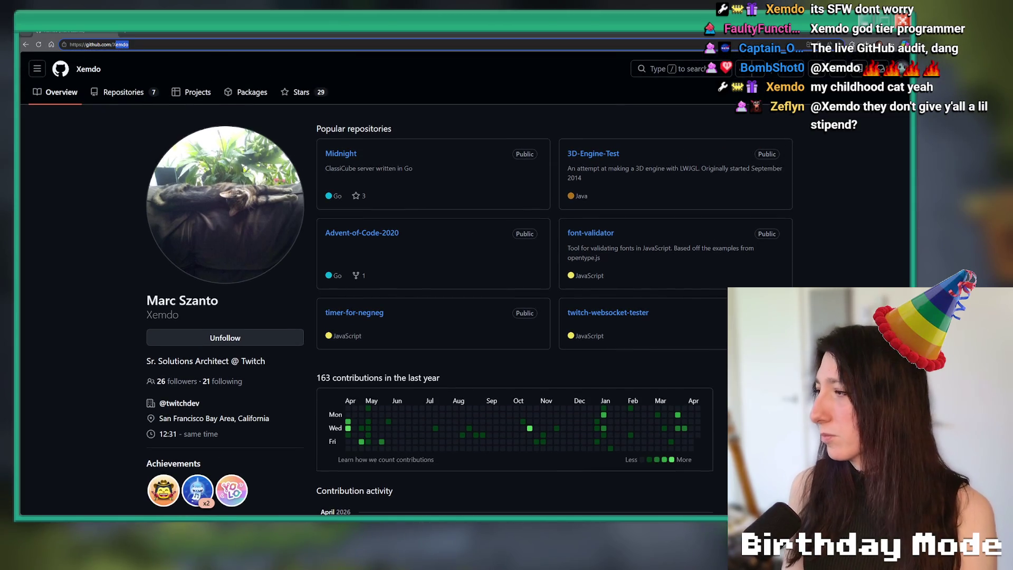
pyautogui.hotkey('alt', 'Tab')
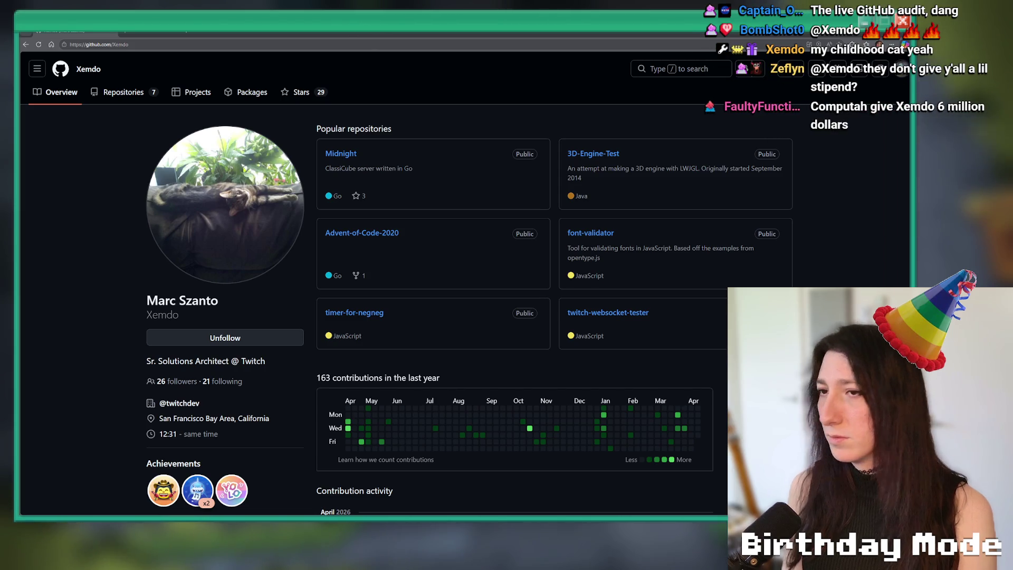
pyautogui.click(121, 44)
pyautogui.write('https://x.com/Xemdo')
pyautogui.press('Return')
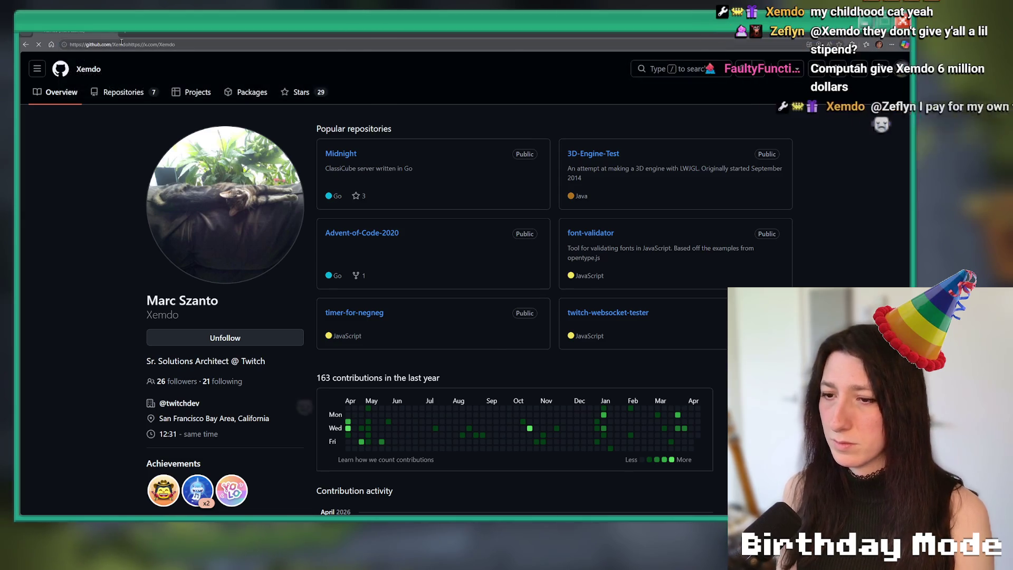
pyautogui.click(153, 45)
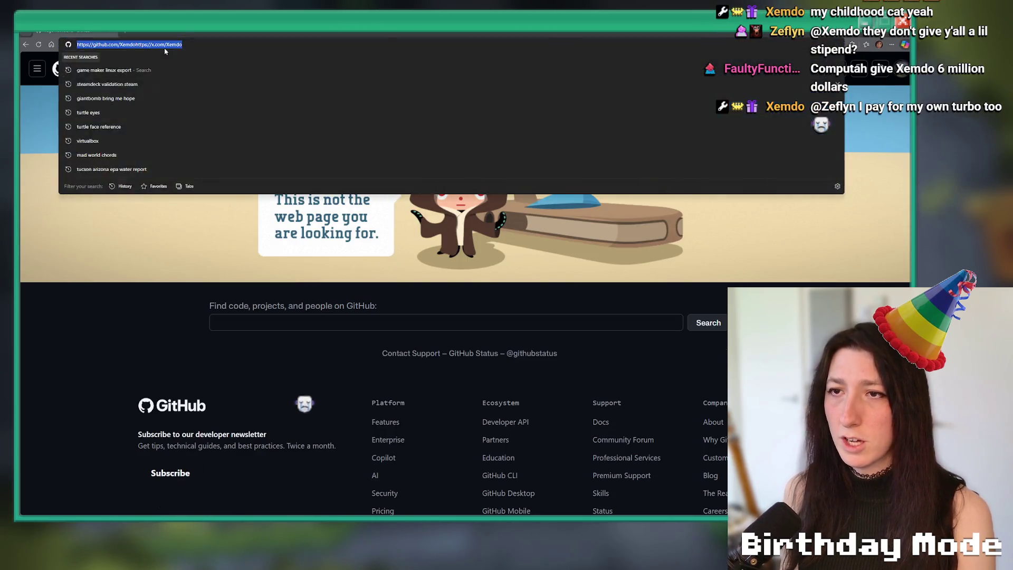
# Load the X profile, follow the user back, and check Notifications before returning.
pyautogui.press('Return')
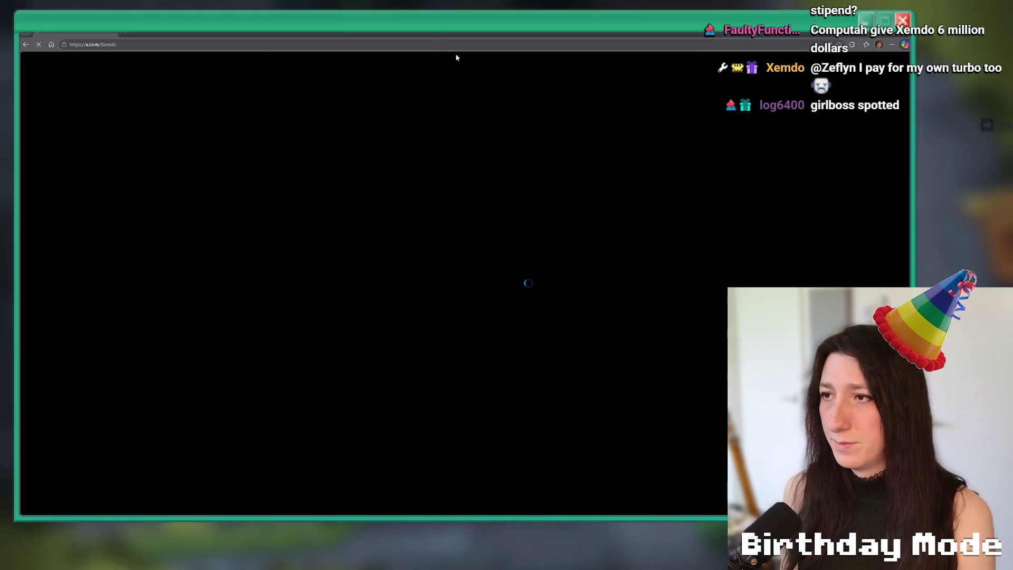
pyautogui.click(522, 152)
pyautogui.scroll(-3, 504, 173)
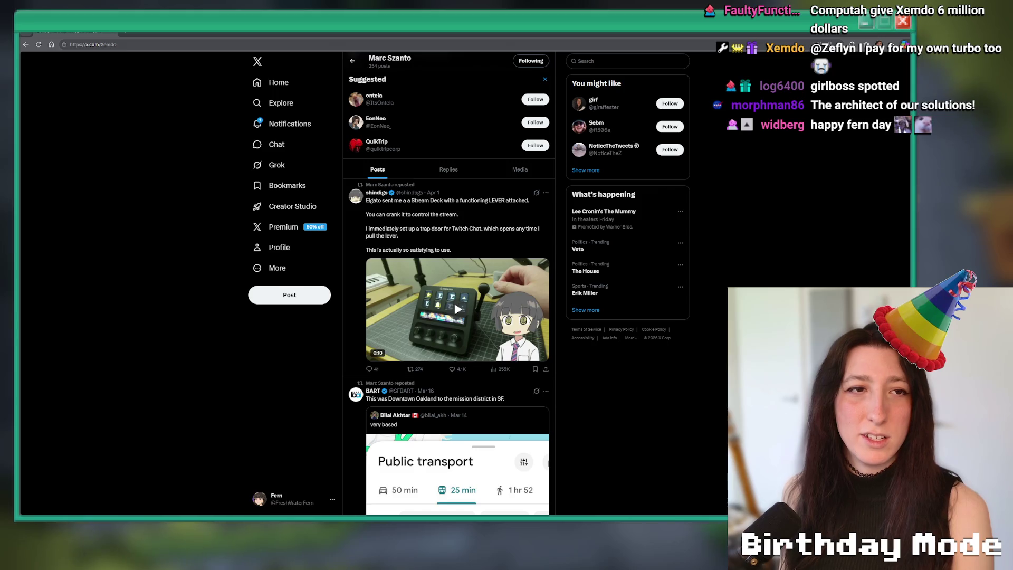
pyautogui.click(266, 132)
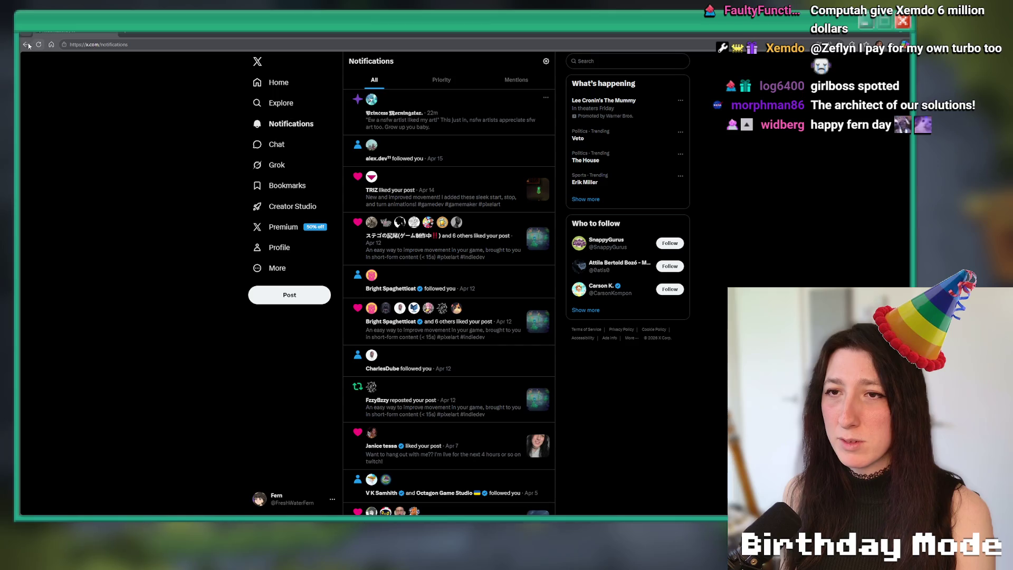
pyautogui.hotkey('alt', 'Left')
# View the enlarged profile photo and the office photo full-size, then return to GameMaker.
pyautogui.scroll(2, 403, 174)
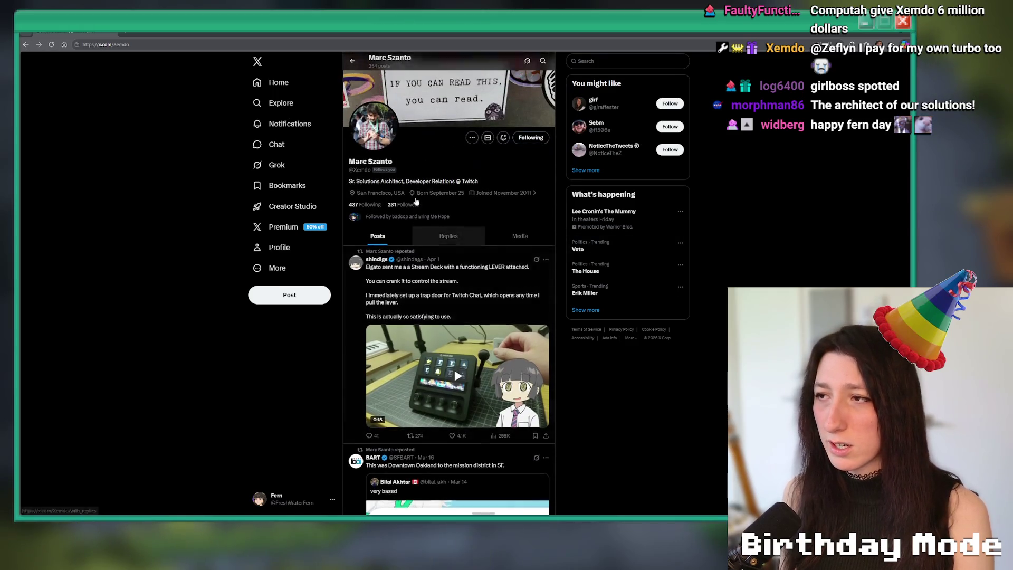
pyautogui.click(387, 165)
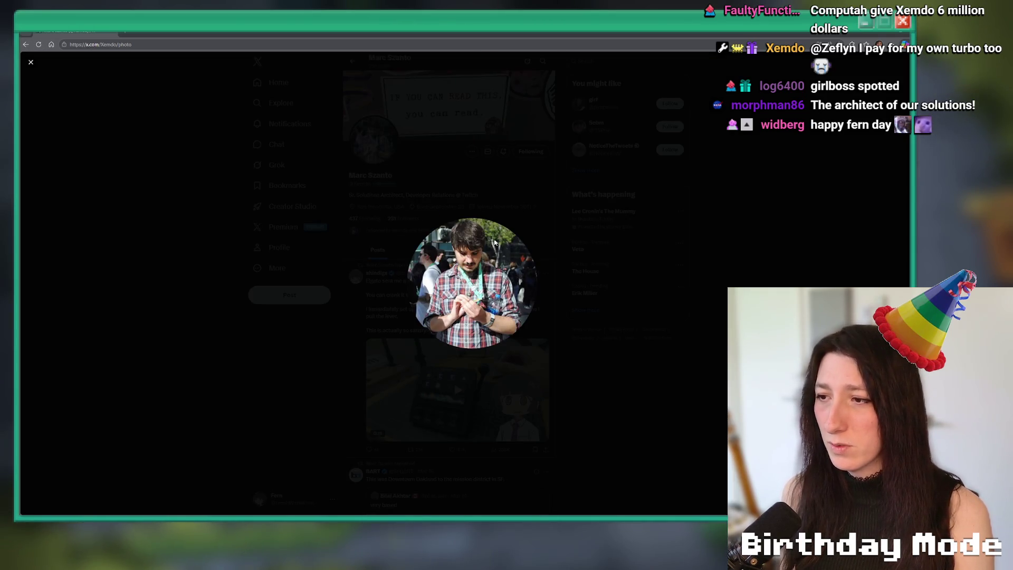
pyautogui.click(332, 355)
pyautogui.scroll(-10, 203, 323)
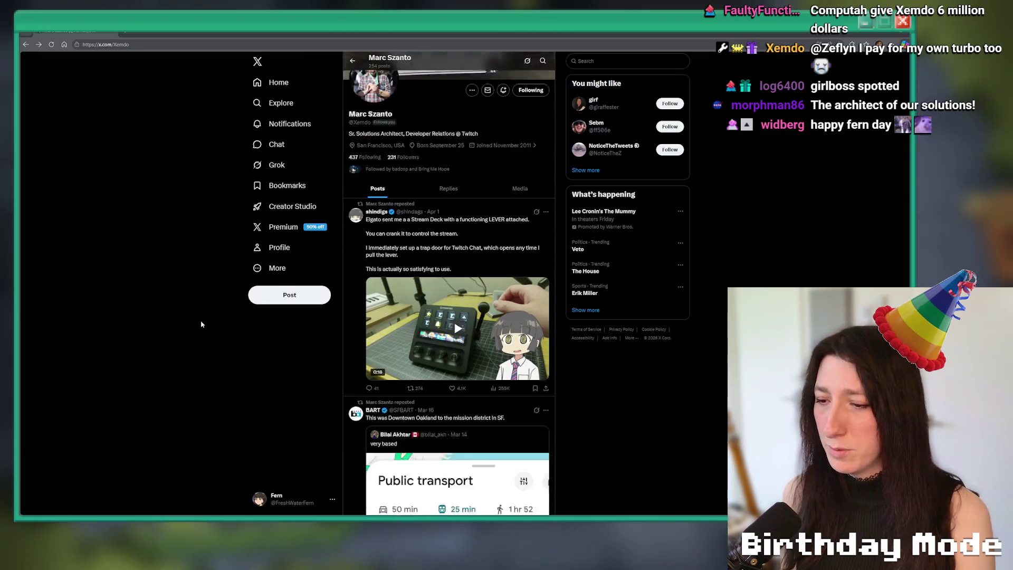
pyautogui.scroll(-7, 187, 271)
pyautogui.scroll(3, 294, 260)
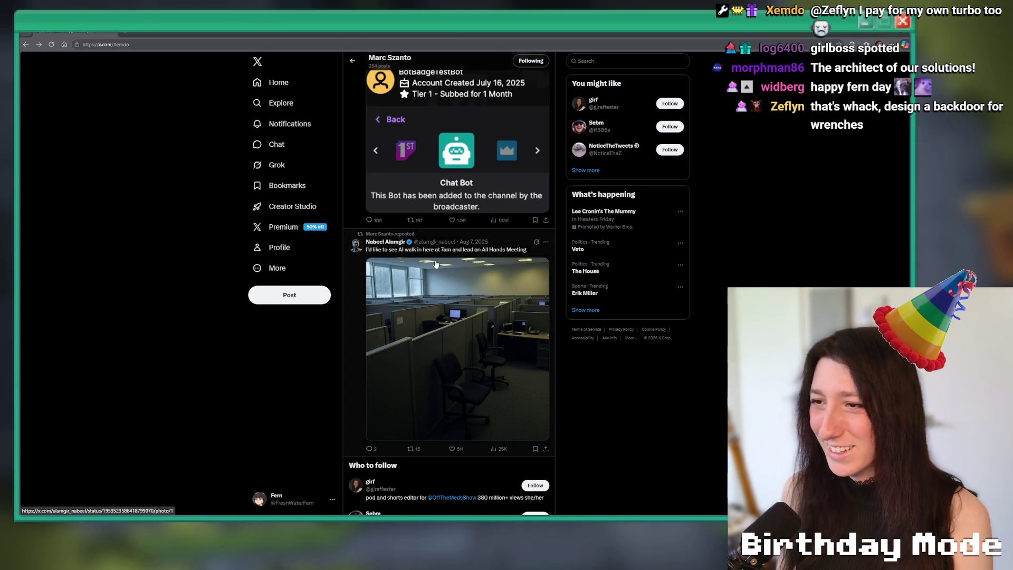
pyautogui.click(435, 277)
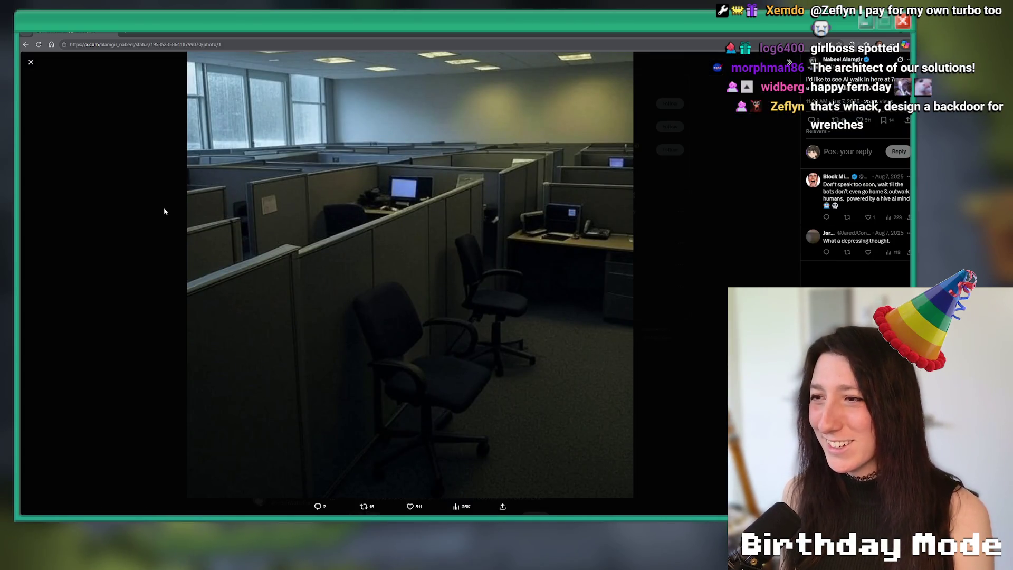
pyautogui.click(164, 211)
pyautogui.scroll(-5, 141, 73)
pyautogui.hotkey('alt', 'Tab')
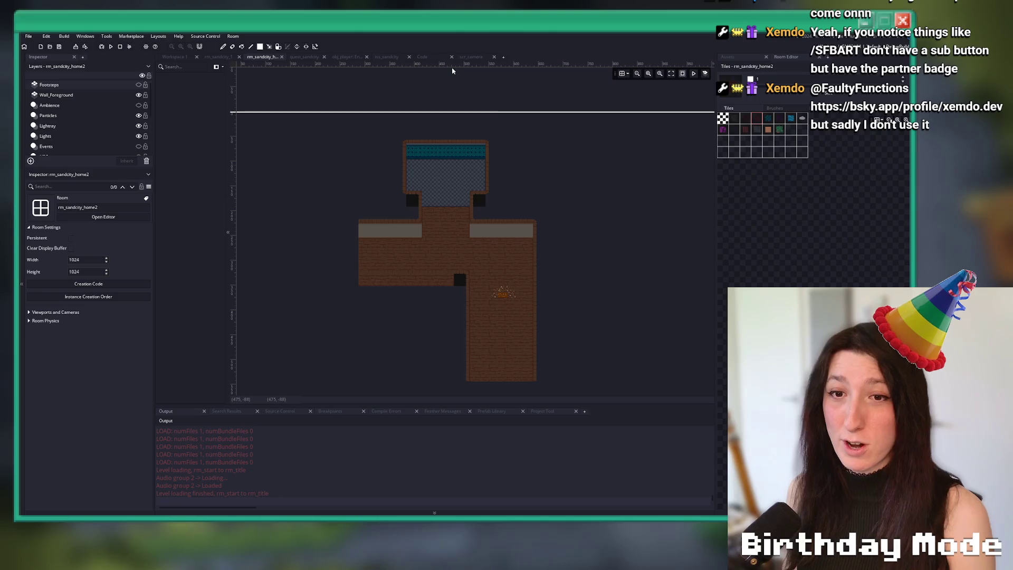
# Start the story and use the debug console's room_goto command to jump to Sand City.
pyautogui.scroll(2, 523, 196)
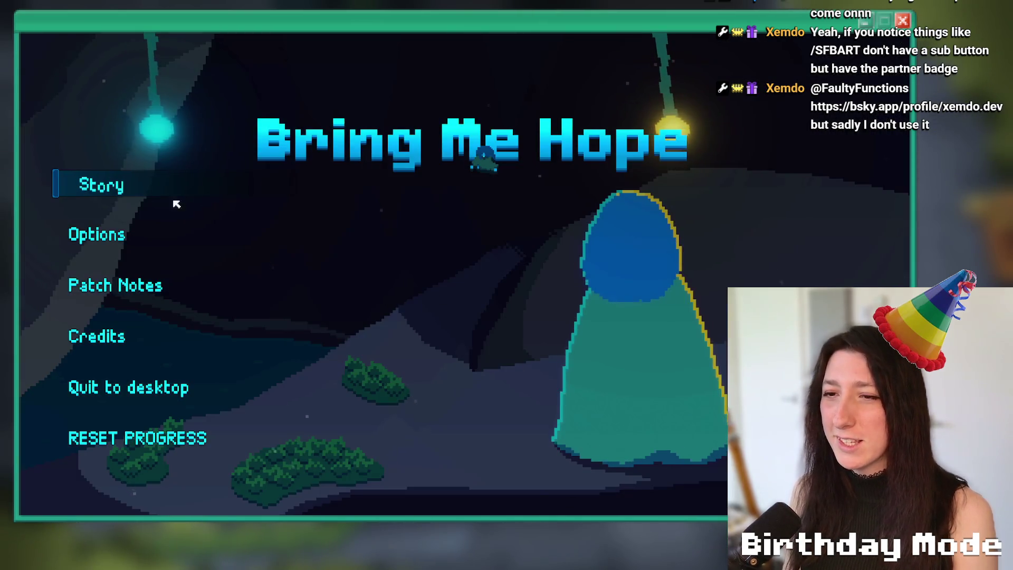
pyautogui.click(174, 190)
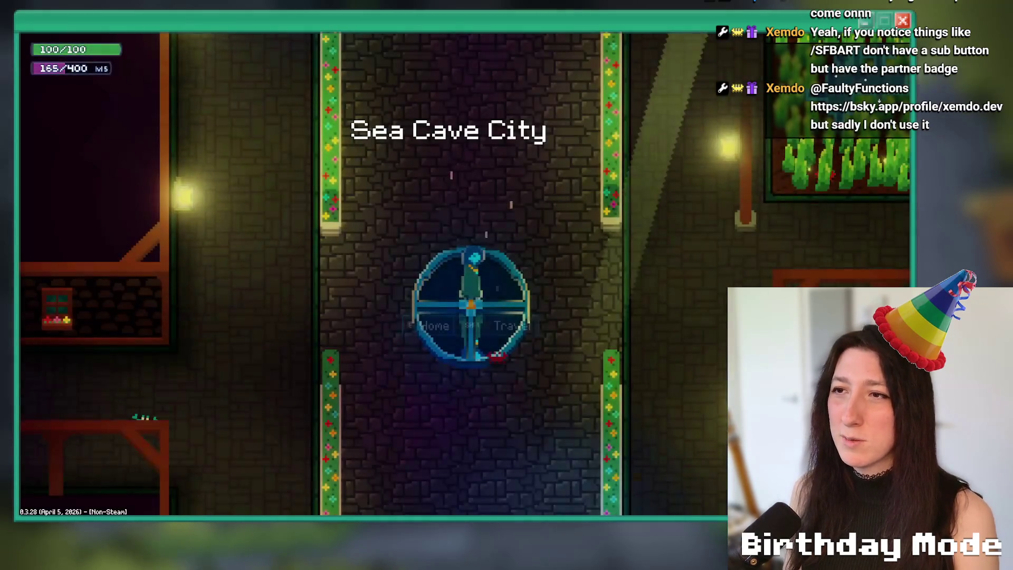
pyautogui.press('`')
pyautogui.press('Up')
pyautogui.press('Up')
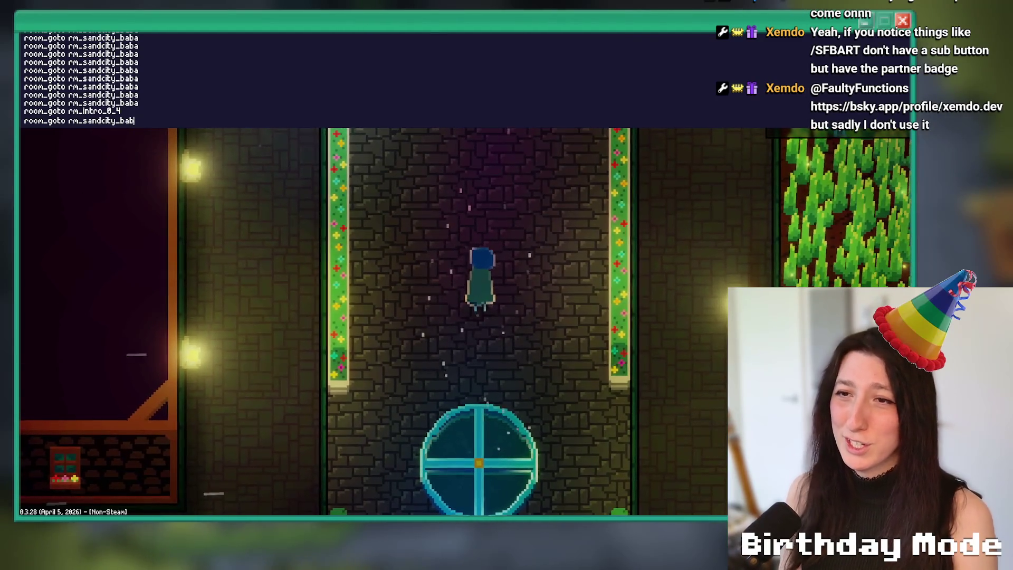
pyautogui.press('BackSpace')
pyautogui.press('BackSpace')
pyautogui.press('BackSpace')
pyautogui.press('Return')
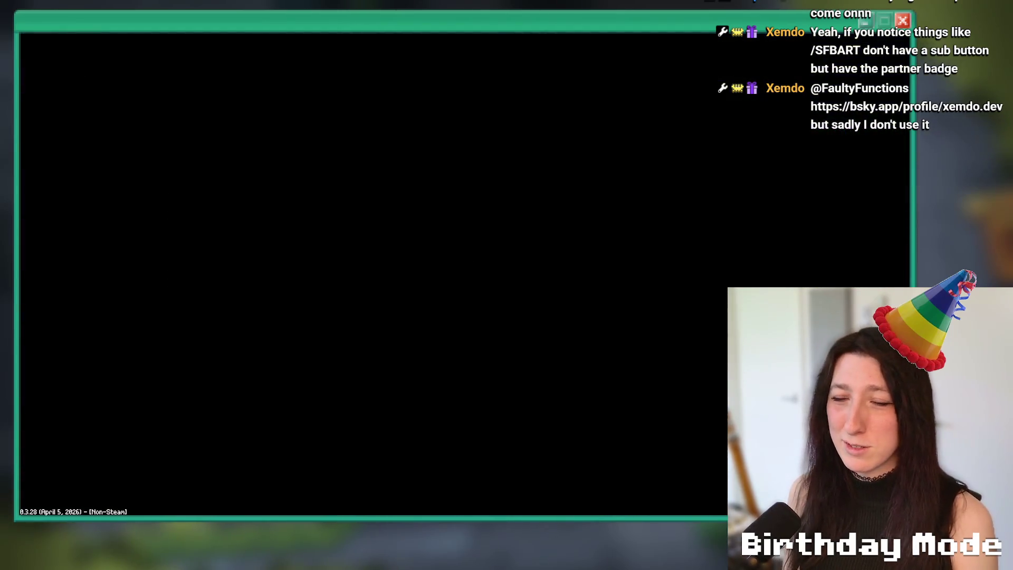
# Walk the character through Sand City's streets and passages to the brick interior's door.
pyautogui.press('s')
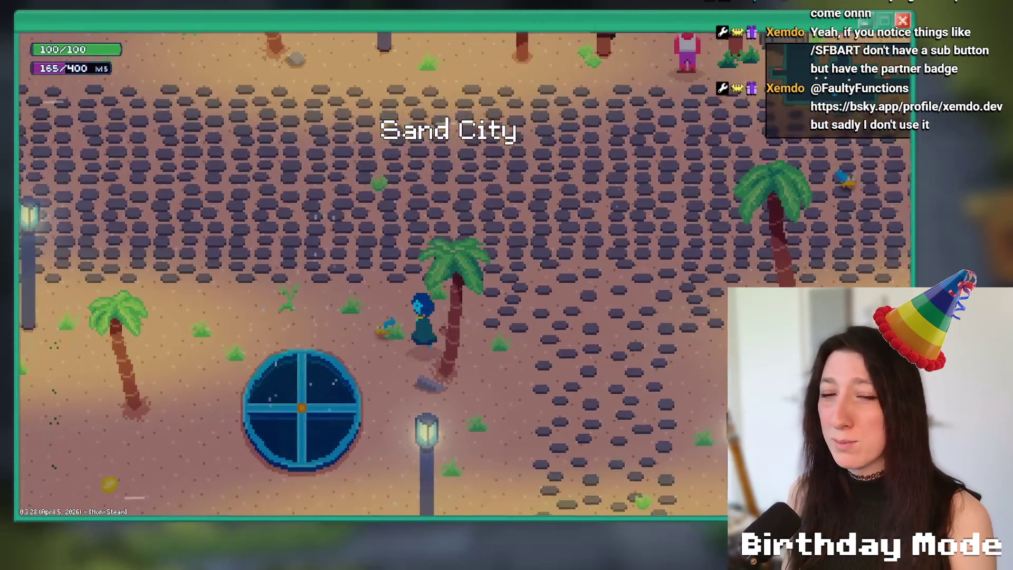
pyautogui.press('a')
pyautogui.press('w')
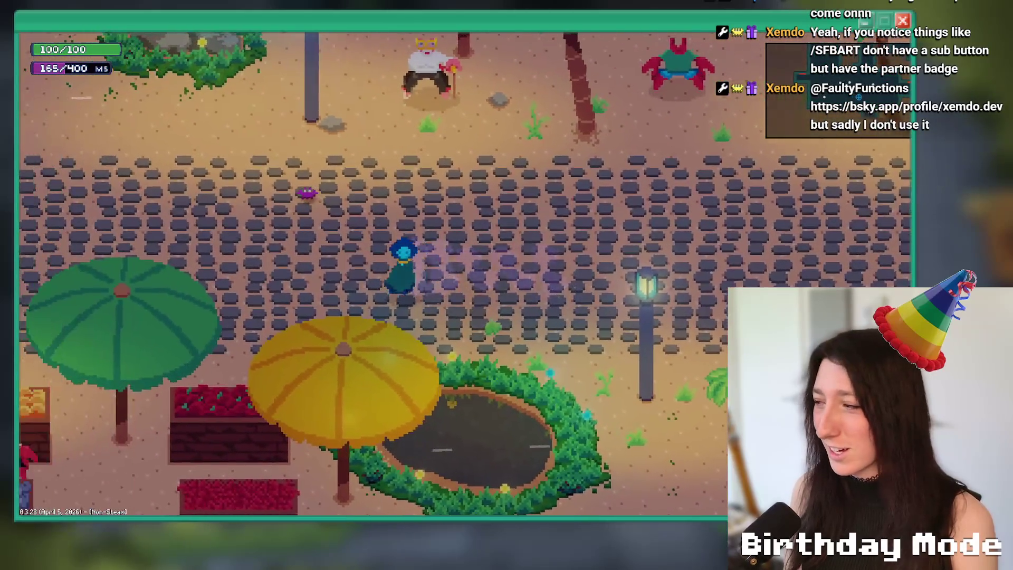
pyautogui.press('w')
pyautogui.press('a')
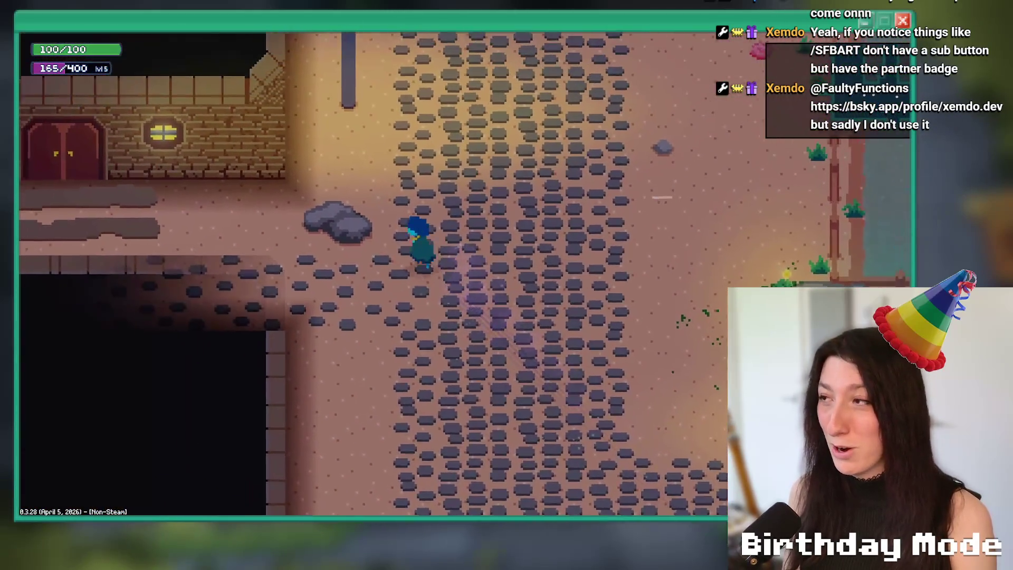
pyautogui.press('e')
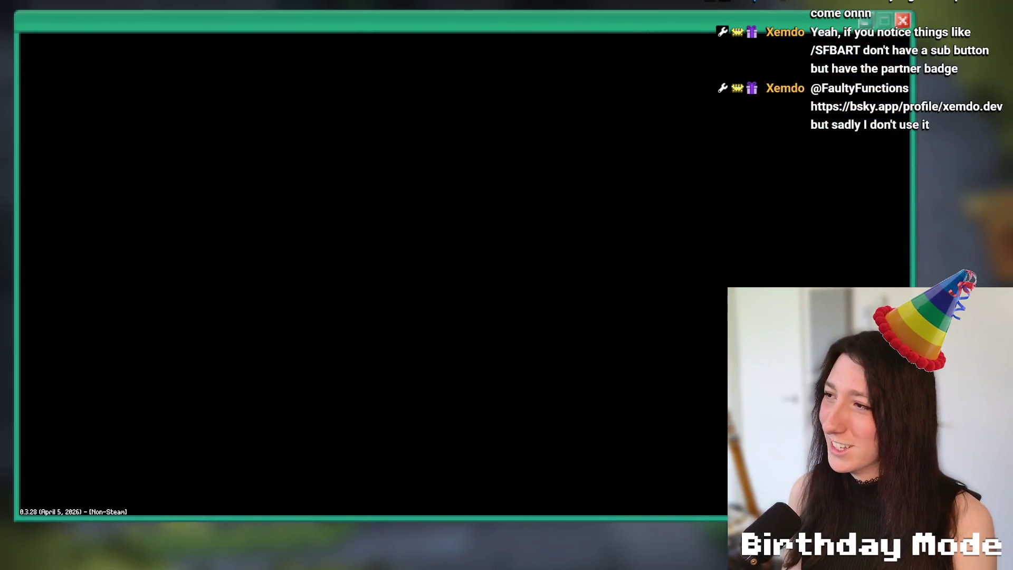
pyautogui.press('s')
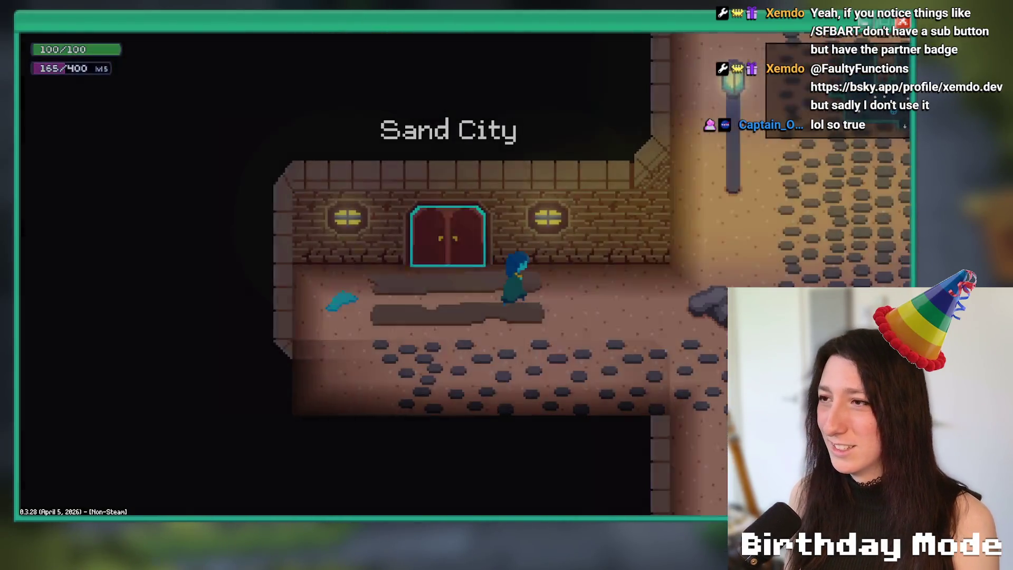
pyautogui.press('d')
pyautogui.press('w')
pyautogui.press('w')
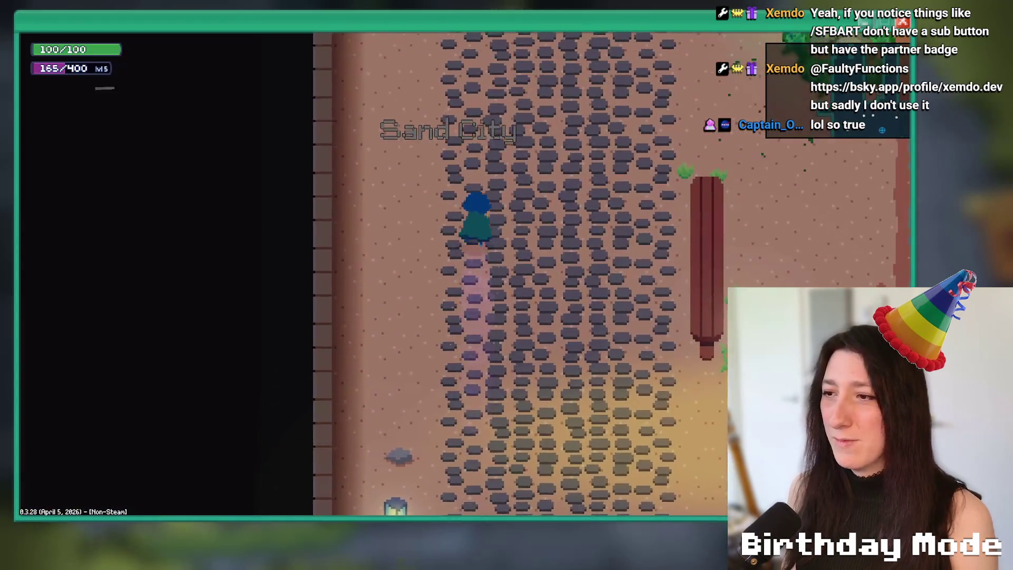
pyautogui.press('w')
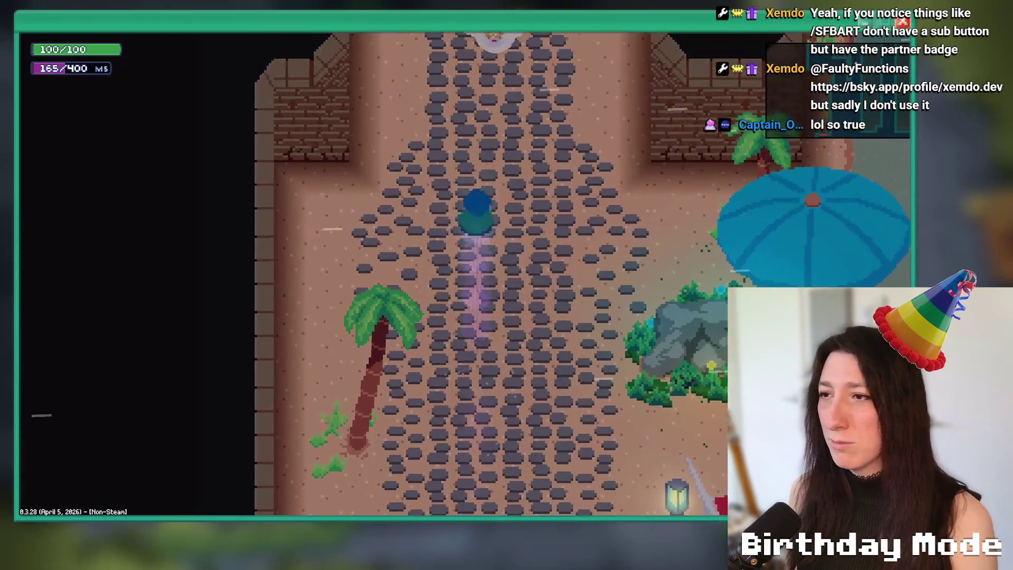
pyautogui.press('w')
pyautogui.press('a')
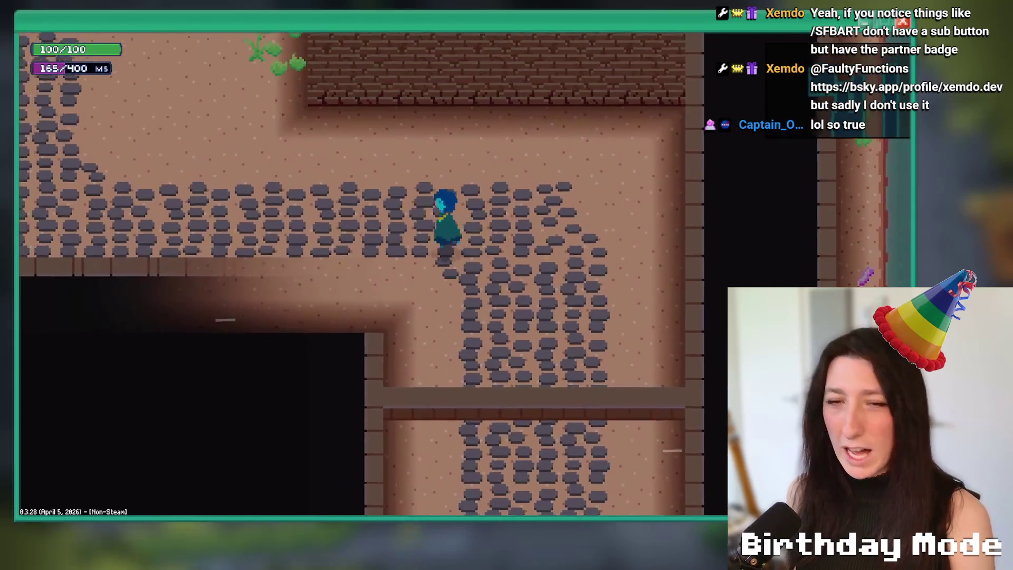
pyautogui.press('a')
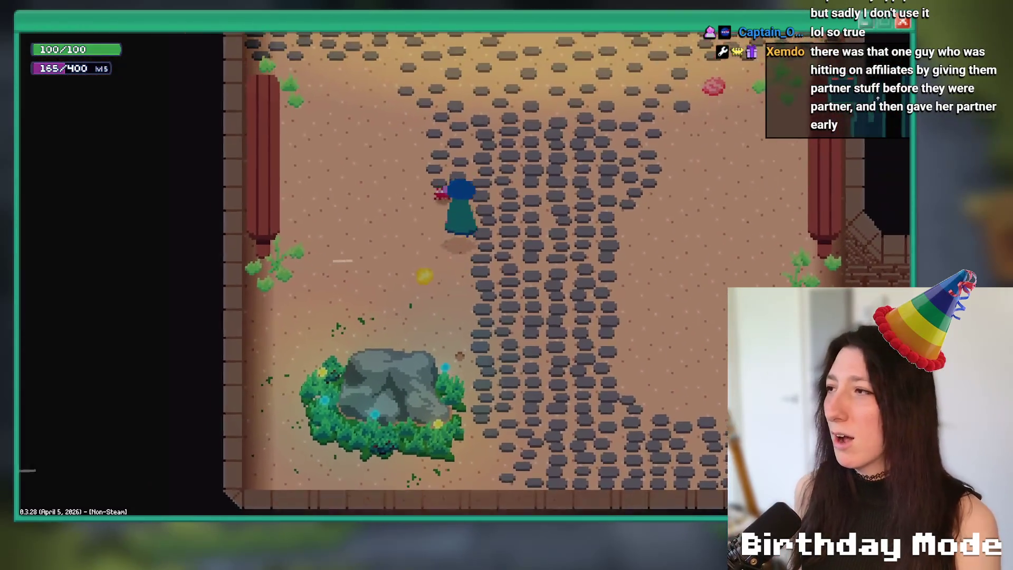
pyautogui.press('w')
pyautogui.press('e')
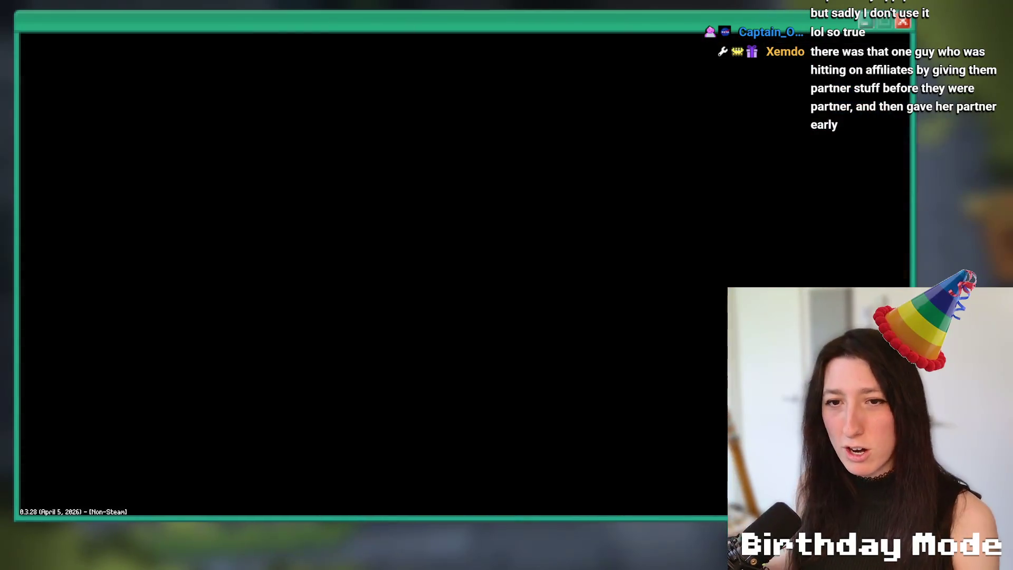
# Walk through the brick hallway into the new left room, then close the game.
pyautogui.press('w')
pyautogui.press('a')
pyautogui.press('w')
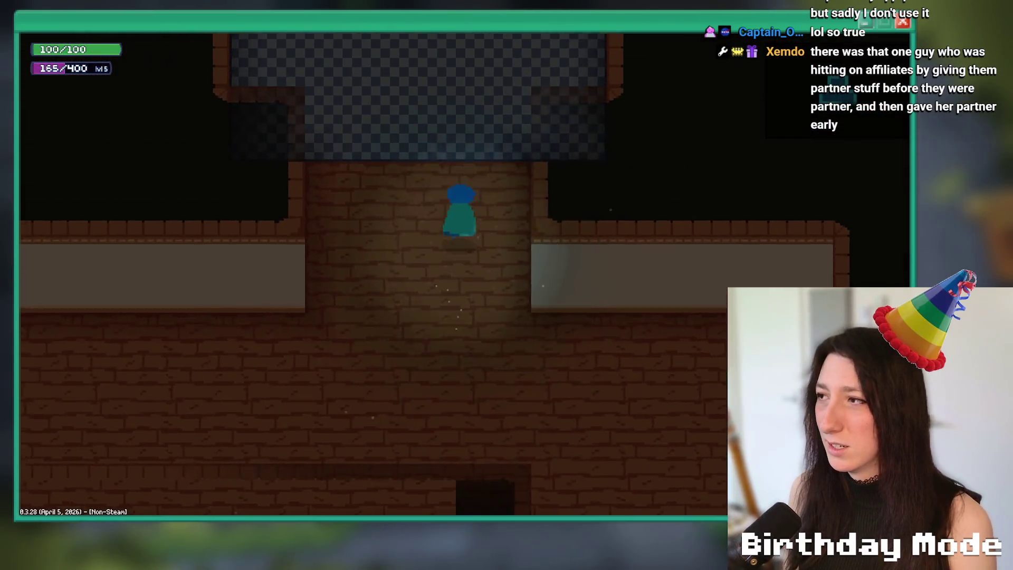
pyautogui.press('s')
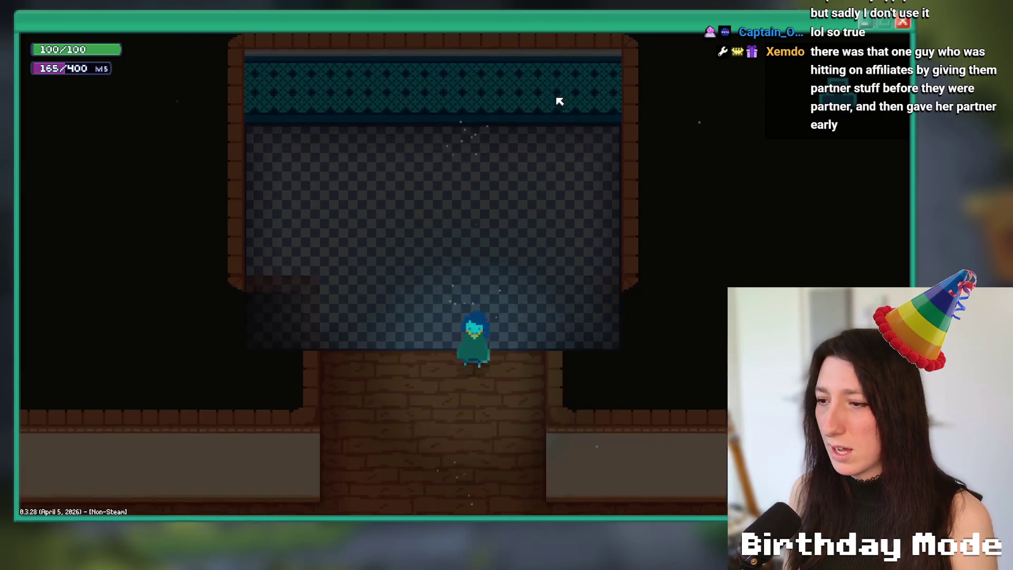
pyautogui.press('w')
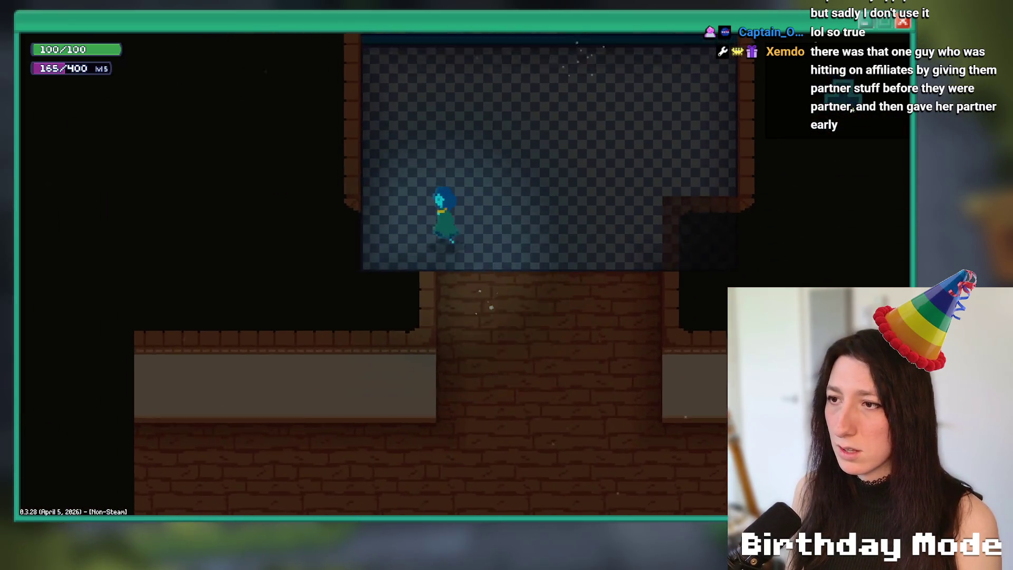
pyautogui.press('s')
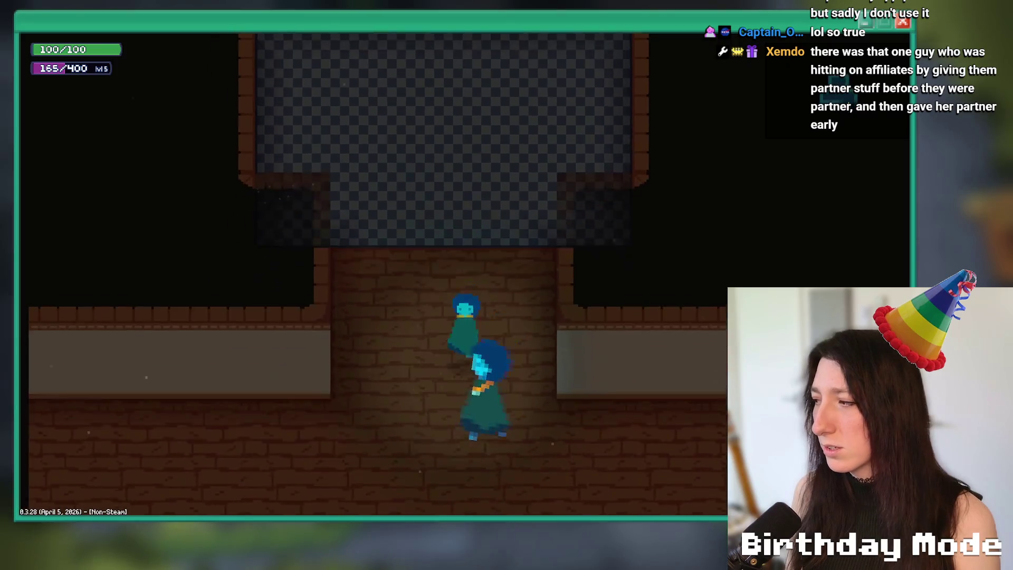
pyautogui.press('d')
pyautogui.press('d')
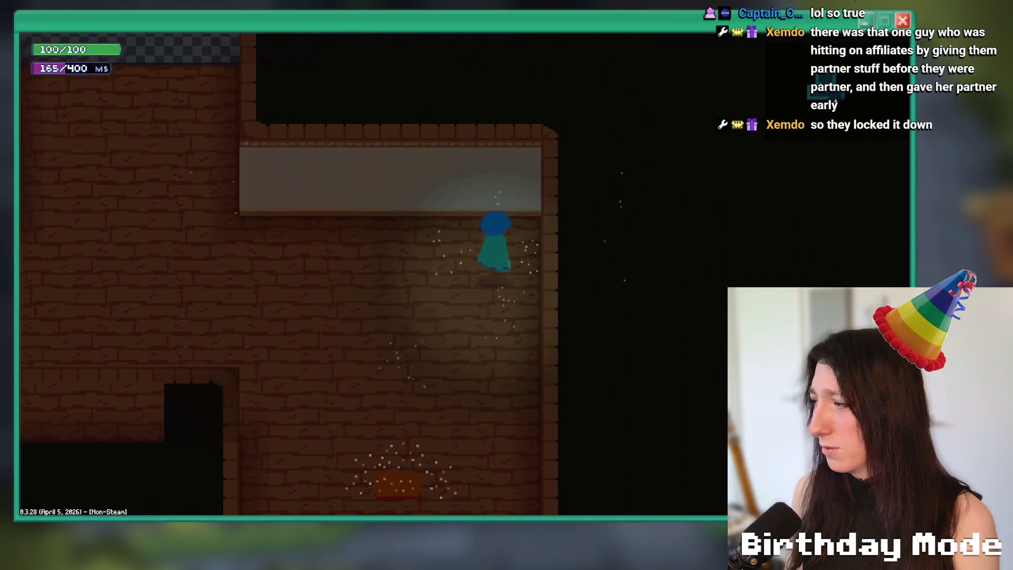
pyautogui.press('s')
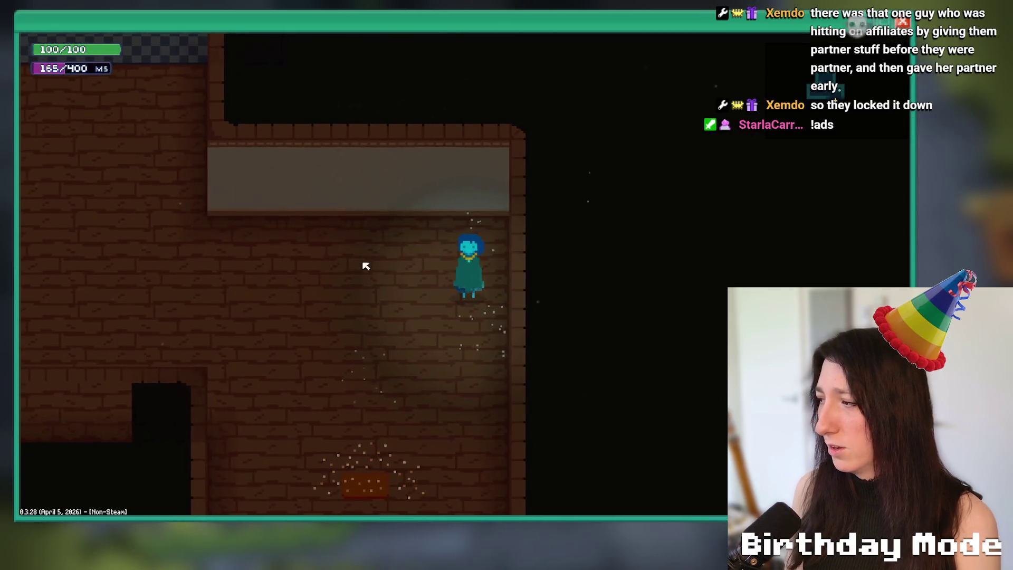
pyautogui.press('a')
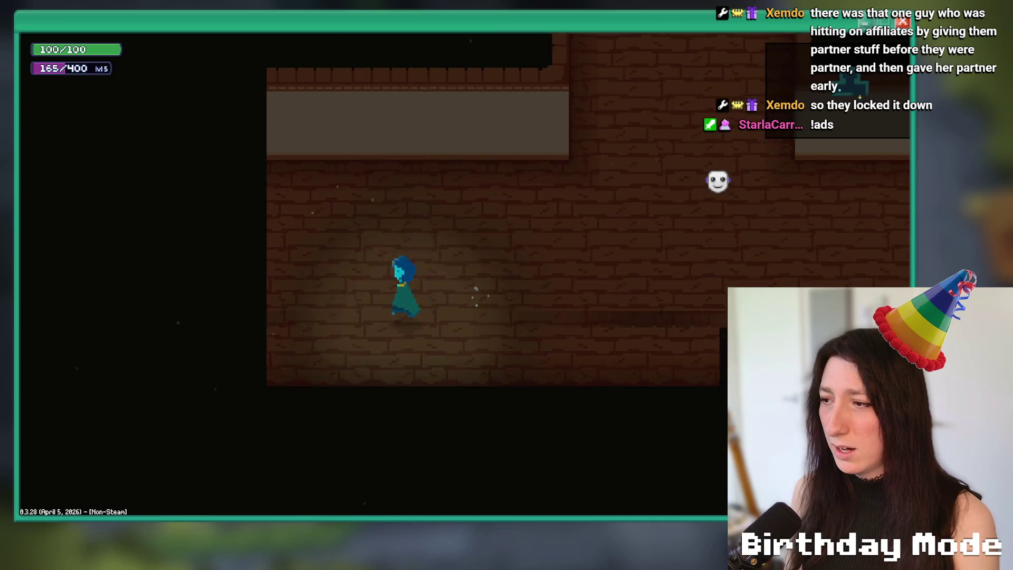
pyautogui.press('w')
pyautogui.press('s')
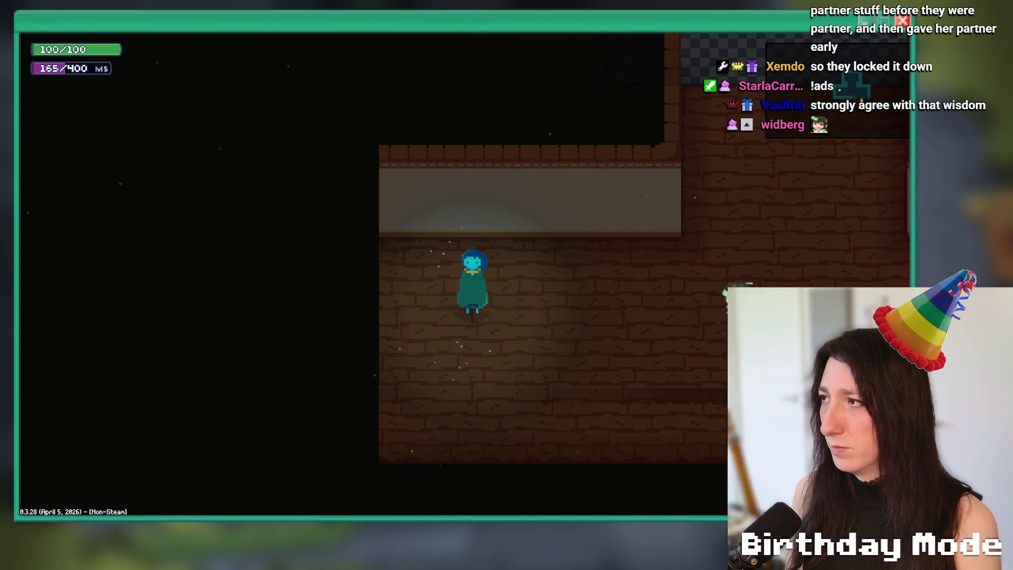
pyautogui.press('Escape')
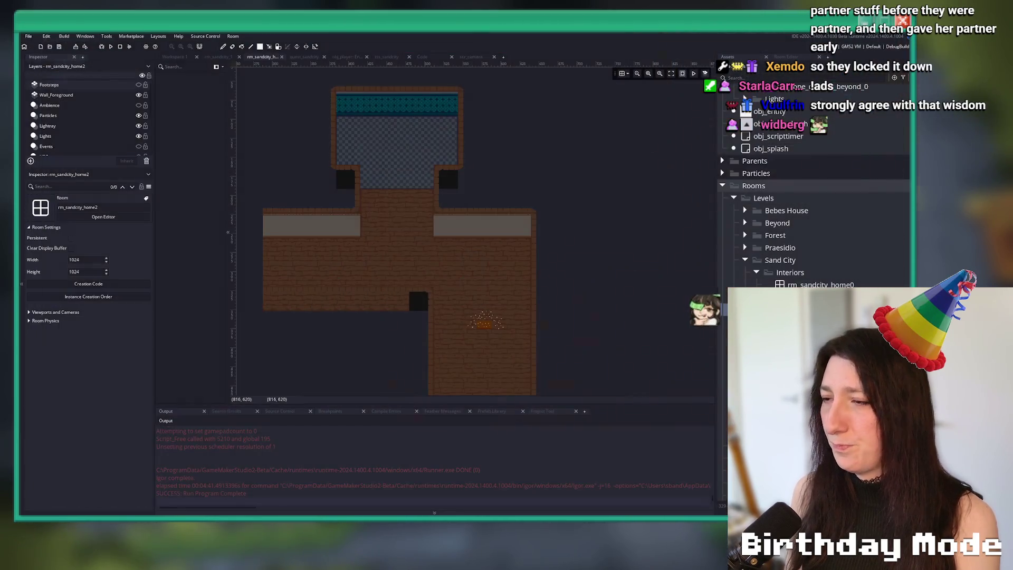
pyautogui.hotkey('alt', 'Tab')
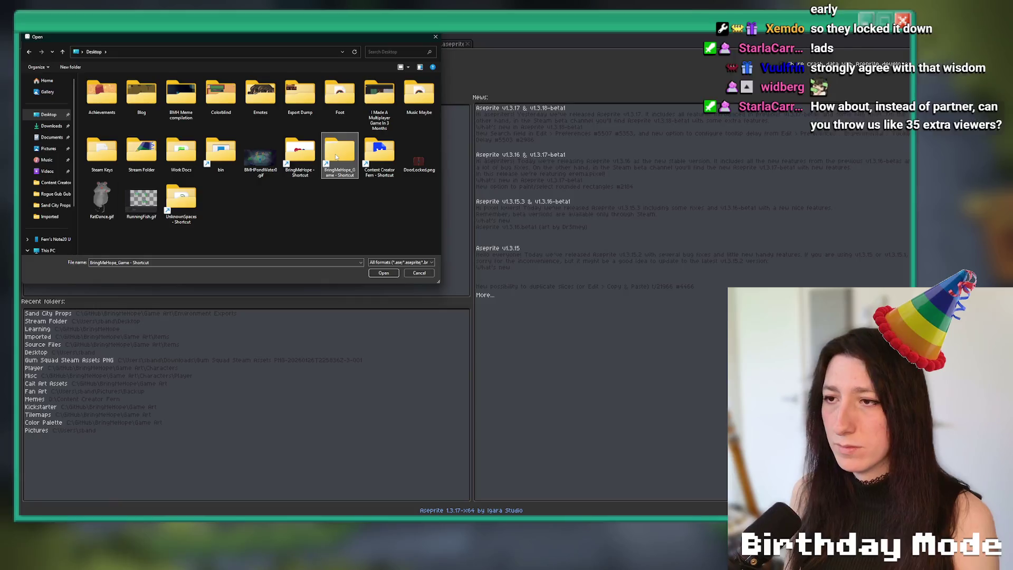
# Enter the BringMeHope folder in Aseprite's Open dialog.
pyautogui.press('Return')
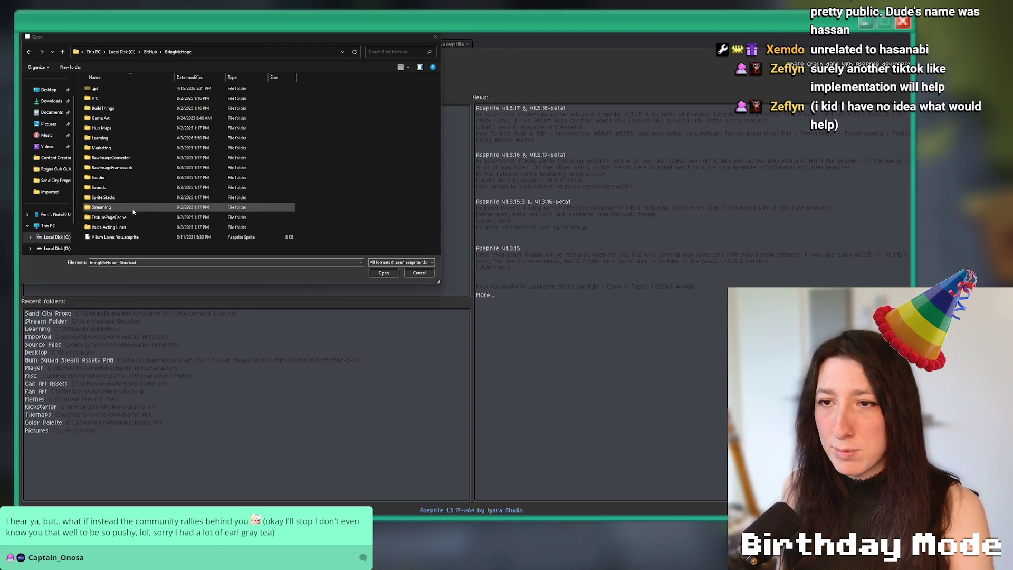
# Browse to Game Art > Tilemaps, open SandCity.png, then close its tab.
pyautogui.doubleClick(139, 119)
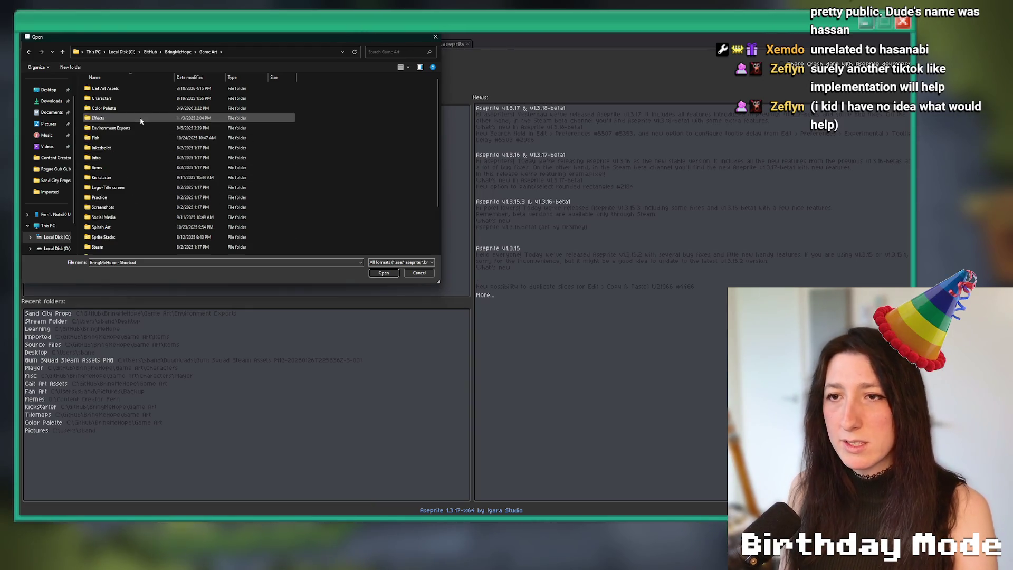
pyautogui.scroll(-2, 136, 158)
pyautogui.doubleClick(138, 212)
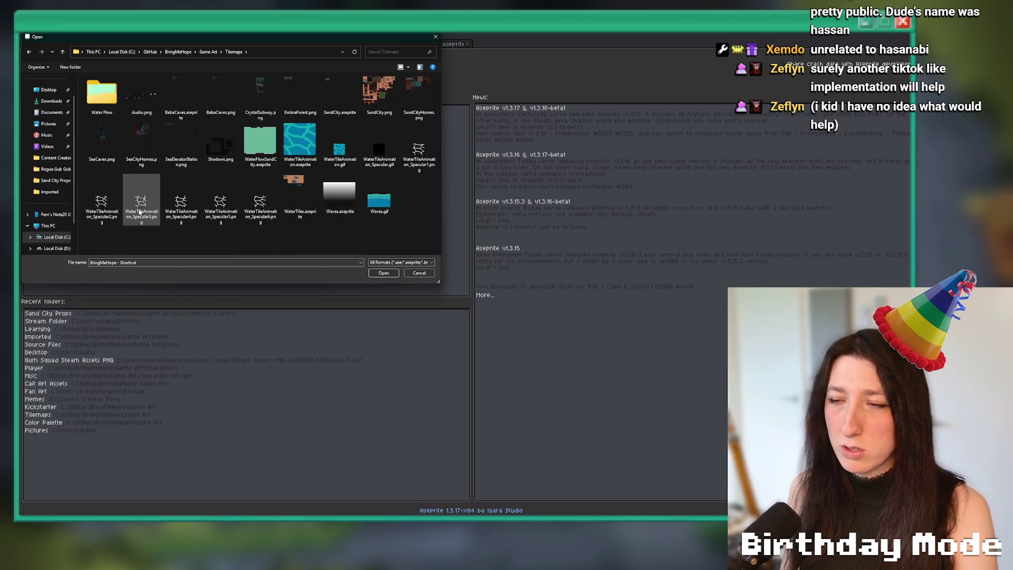
pyautogui.click(373, 93)
pyautogui.doubleClick(373, 93)
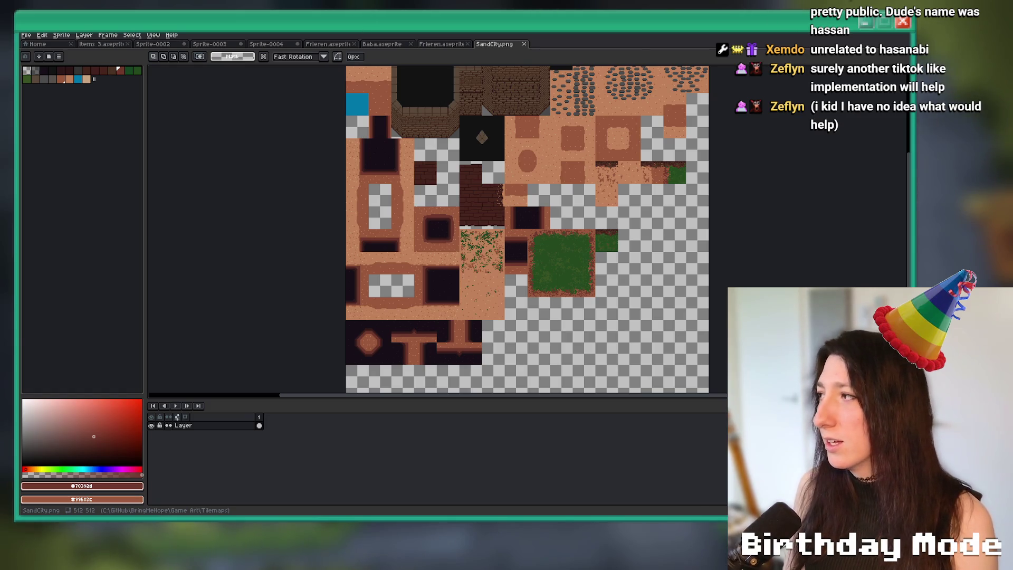
pyautogui.click(523, 43)
# Open SandCityHomes.png from the Tilemaps folder instead.
pyautogui.click(66, 44)
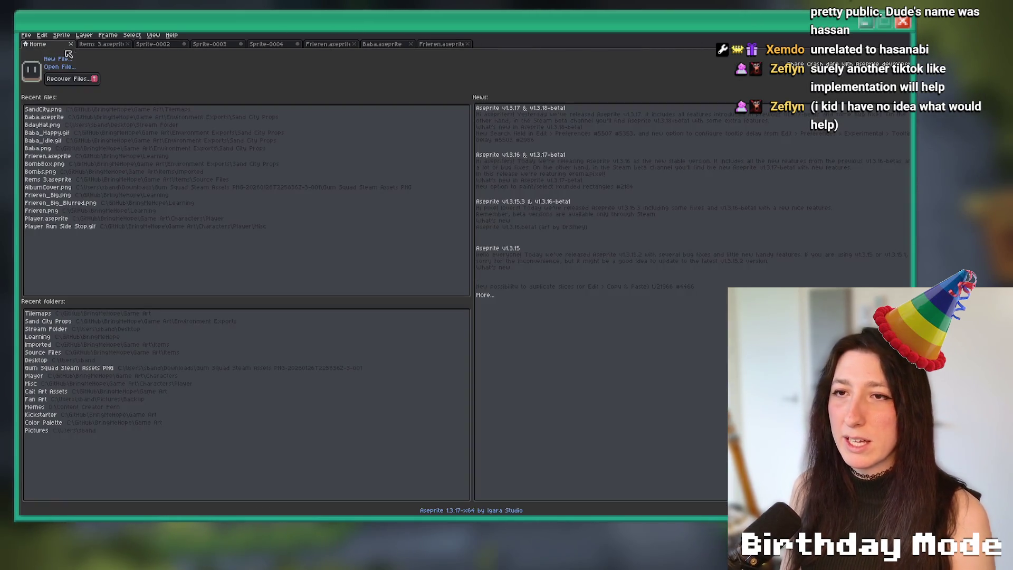
pyautogui.click(60, 67)
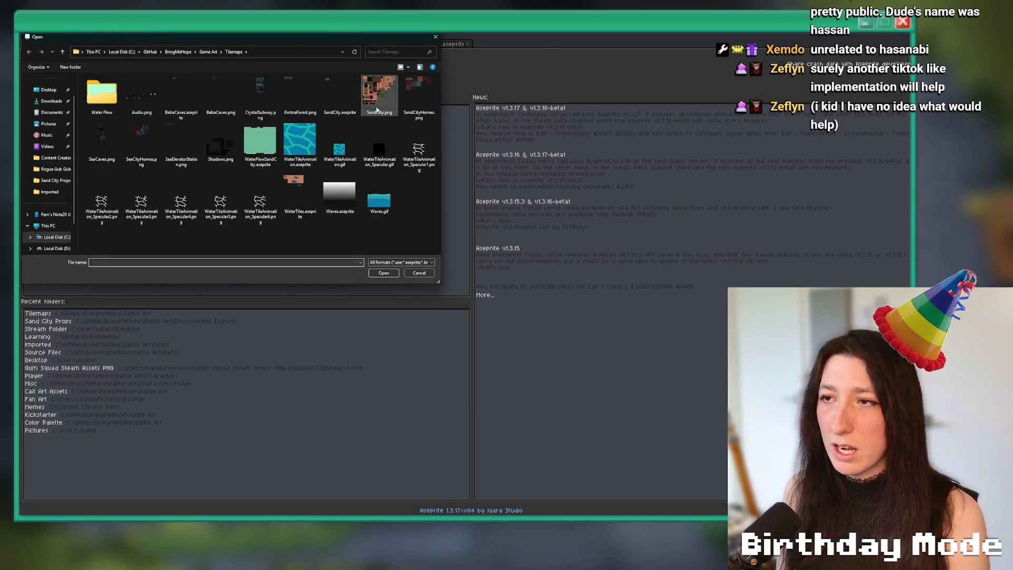
pyautogui.doubleClick(409, 90)
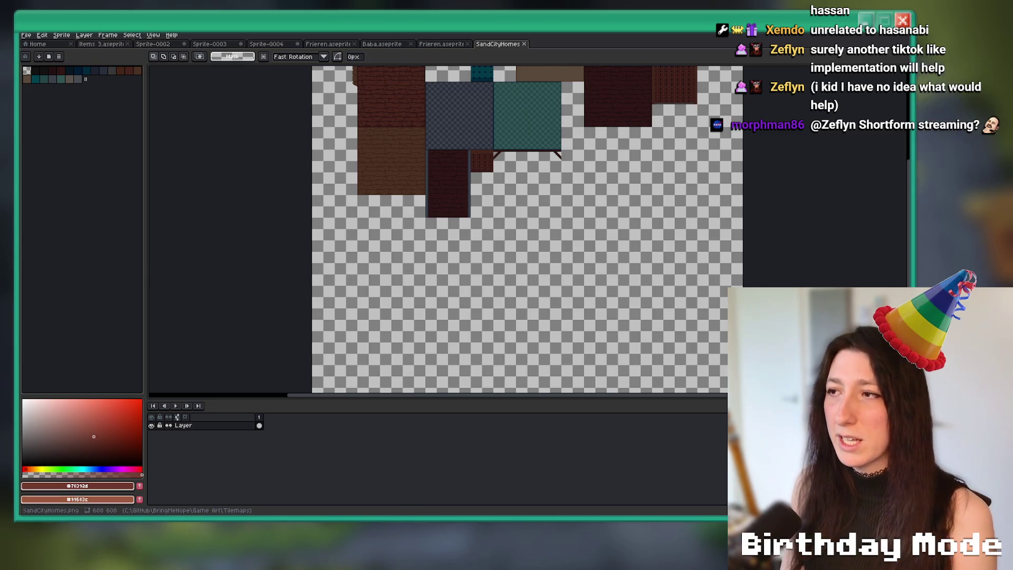
# Copy the top-row window tile into an empty spot on the SandCityHomes tilesheet.
pyautogui.moveTo(515, 89); pyautogui.dragTo(499, 166)
pyautogui.scroll(3, 477, 121)
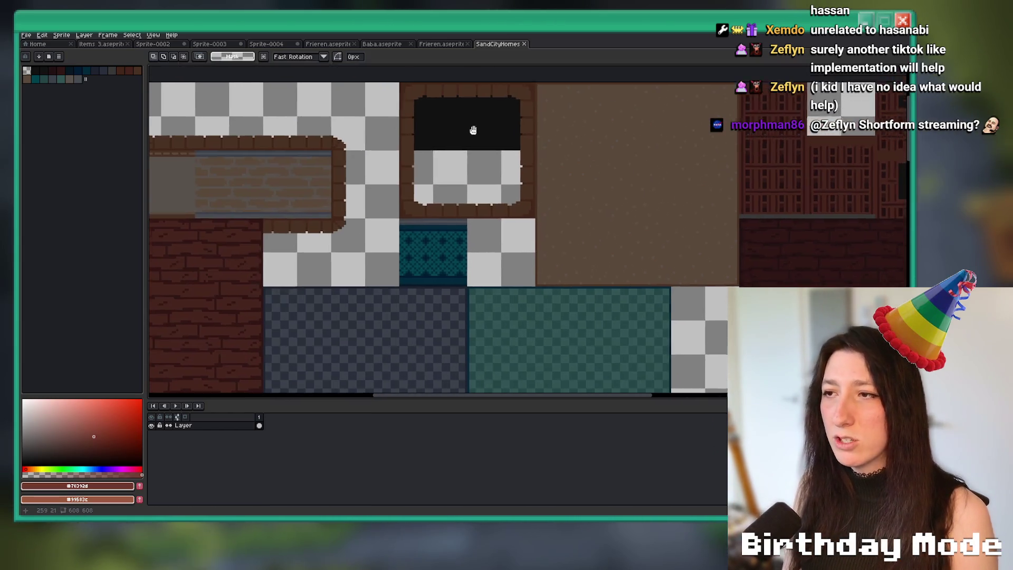
pyautogui.scroll(-2, 464, 121)
pyautogui.scroll(3, 454, 119)
pyautogui.moveTo(429, 111); pyautogui.dragTo(559, 263)
pyautogui.scroll(-3, 552, 229)
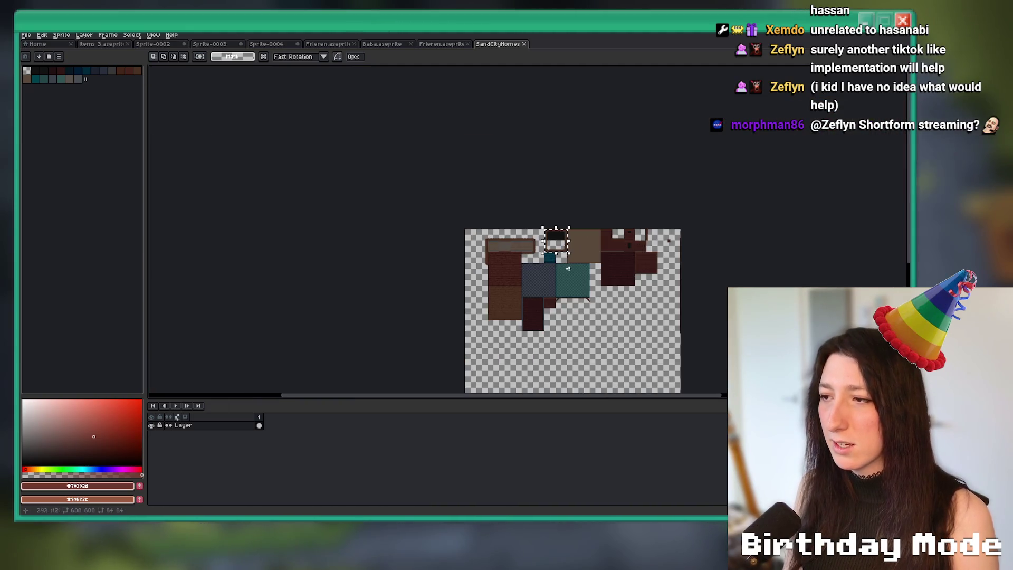
pyautogui.scroll(2, 536, 176)
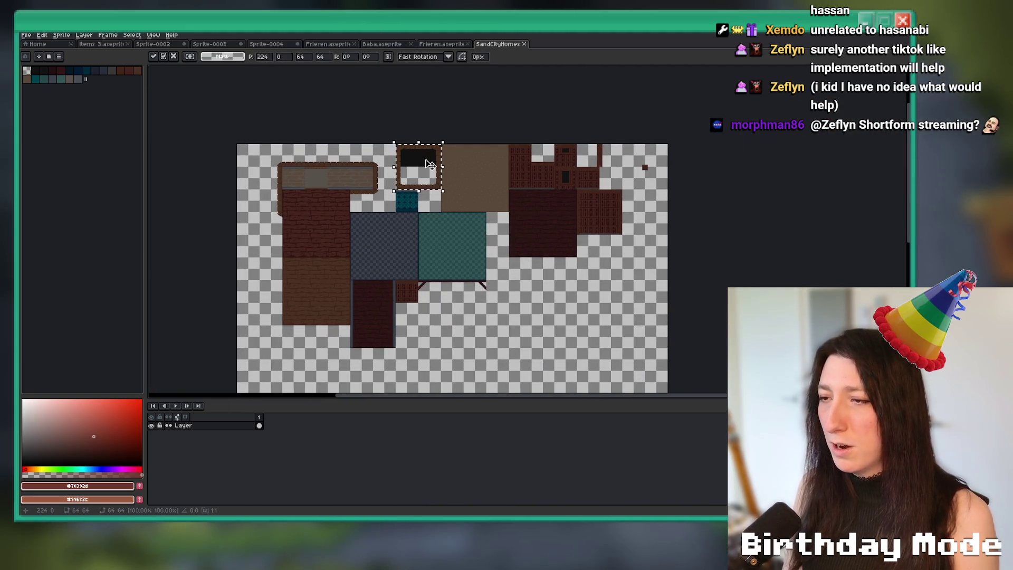
pyautogui.moveTo(430, 164)
pyautogui.mouseDown()
pyautogui.moveTo(499, 255)
pyautogui.moveTo(498, 277)
pyautogui.moveTo(544, 277)
pyautogui.mouseUp()
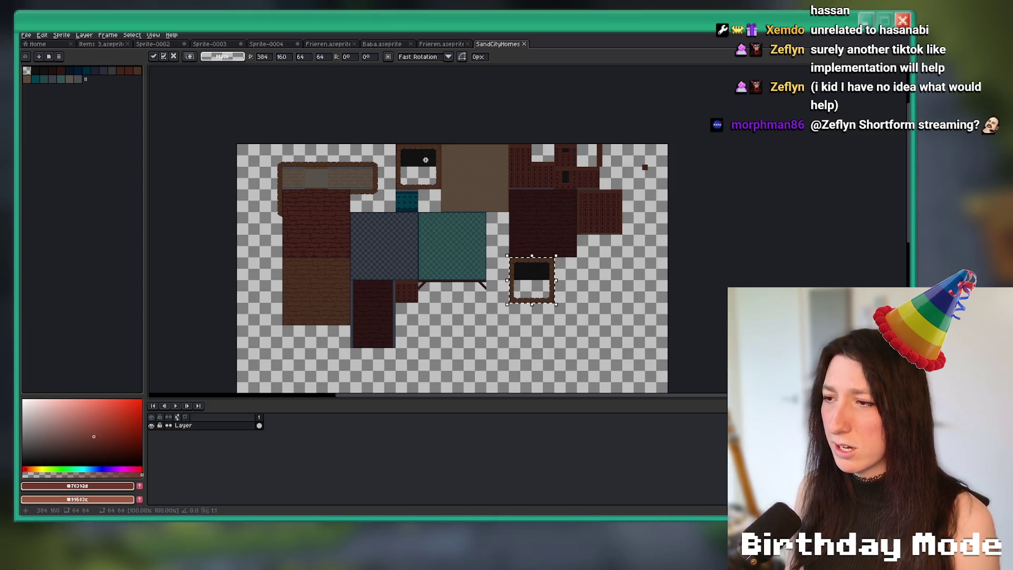
# Make the copied window's black pane transparent using a contiguous magic-wand selection.
pyautogui.scroll(3, 519, 282)
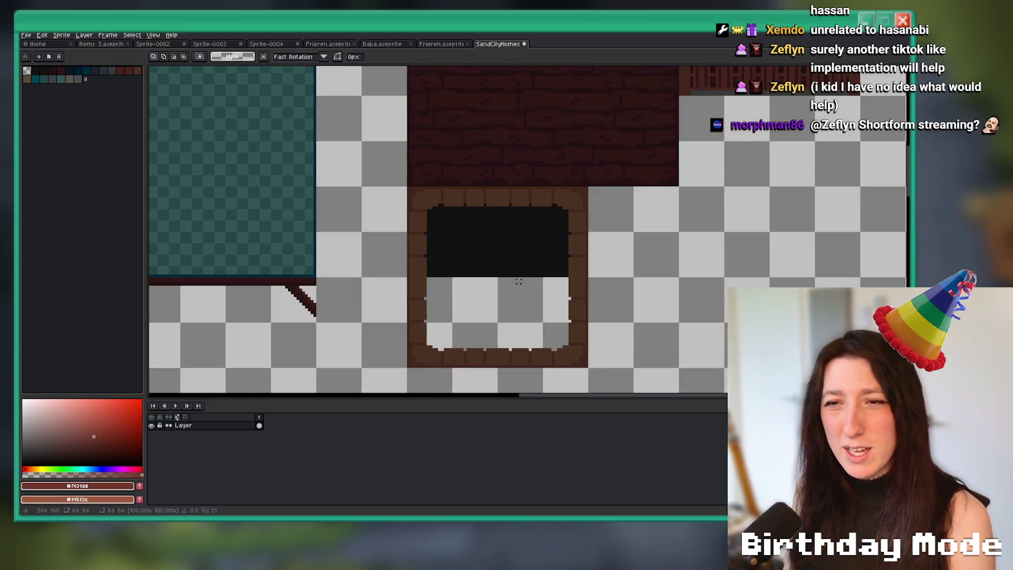
pyautogui.click(462, 244)
pyautogui.scroll(-3, 462, 244)
pyautogui.scroll(2, 463, 245)
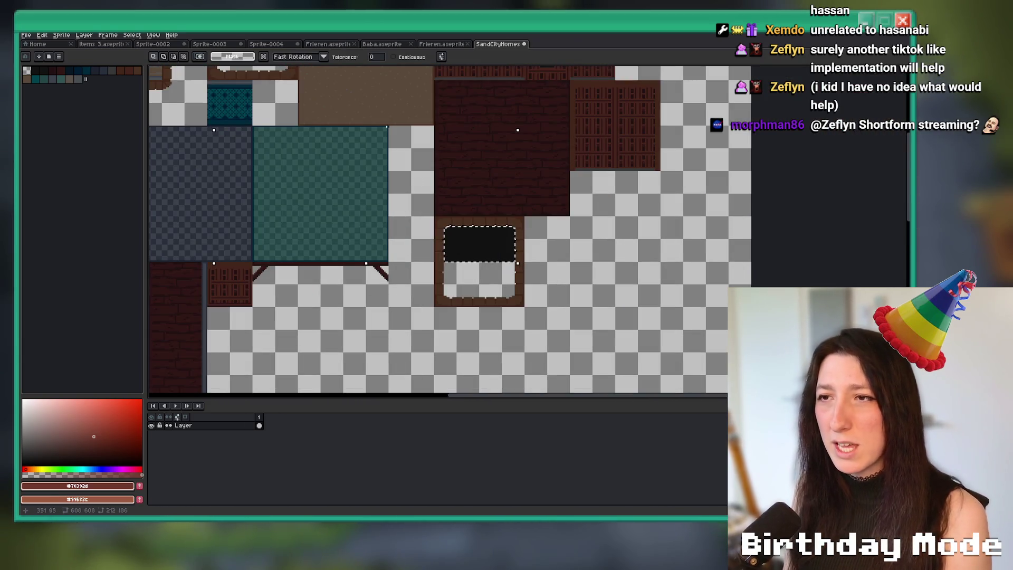
pyautogui.click(393, 57)
pyautogui.scroll(-2, 511, 254)
pyautogui.press('Delete')
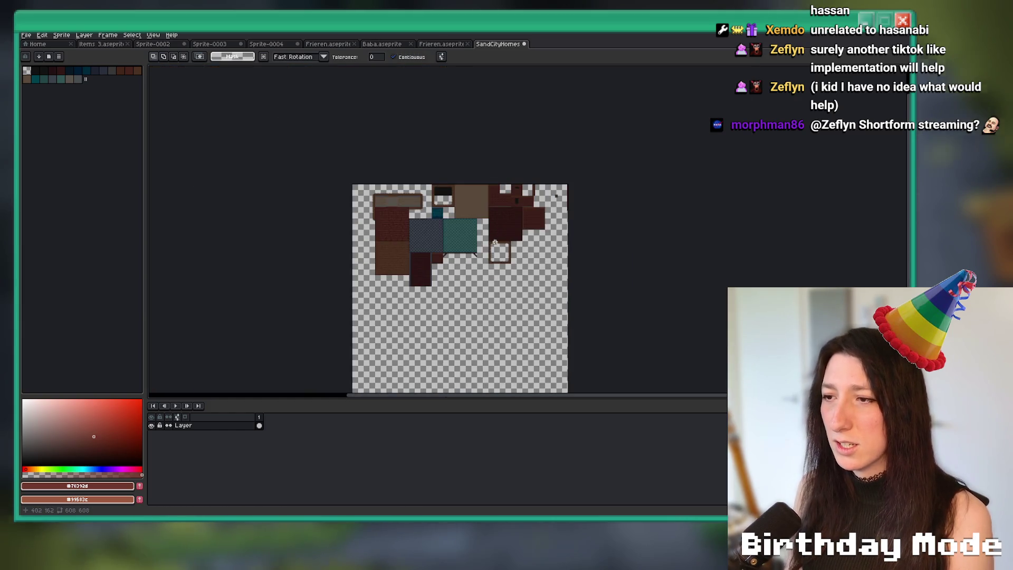
pyautogui.scroll(2, 502, 232)
pyautogui.scroll(-1, 502, 232)
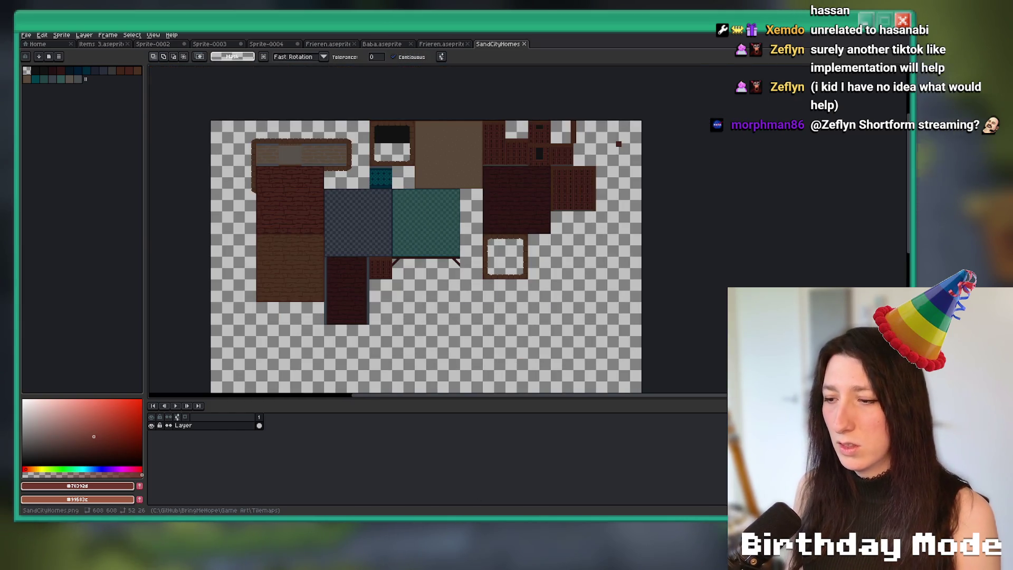
pyautogui.hotkey('alt', 'Tab')
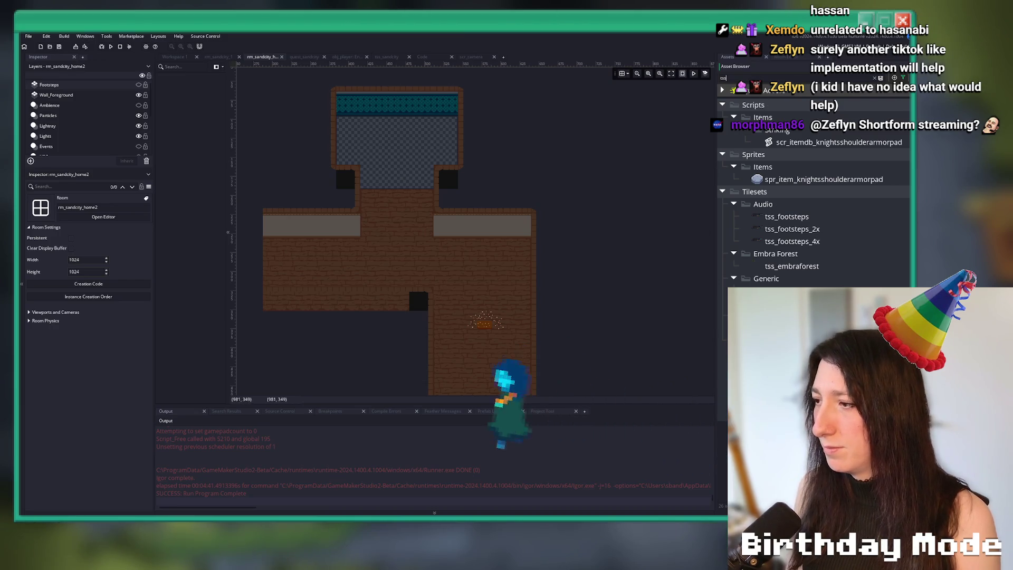
# Re-import SandCityHomes.png from Game Art > Tilemaps into tss_sandcityhomes, then reopen rm_sandcity_home2.
pyautogui.click(174, 56)
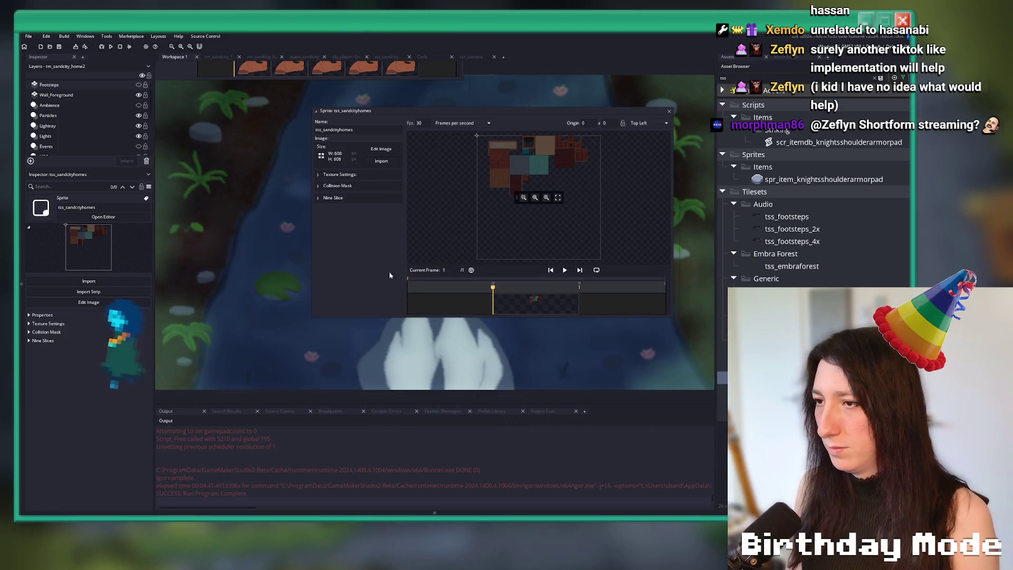
pyautogui.click(380, 161)
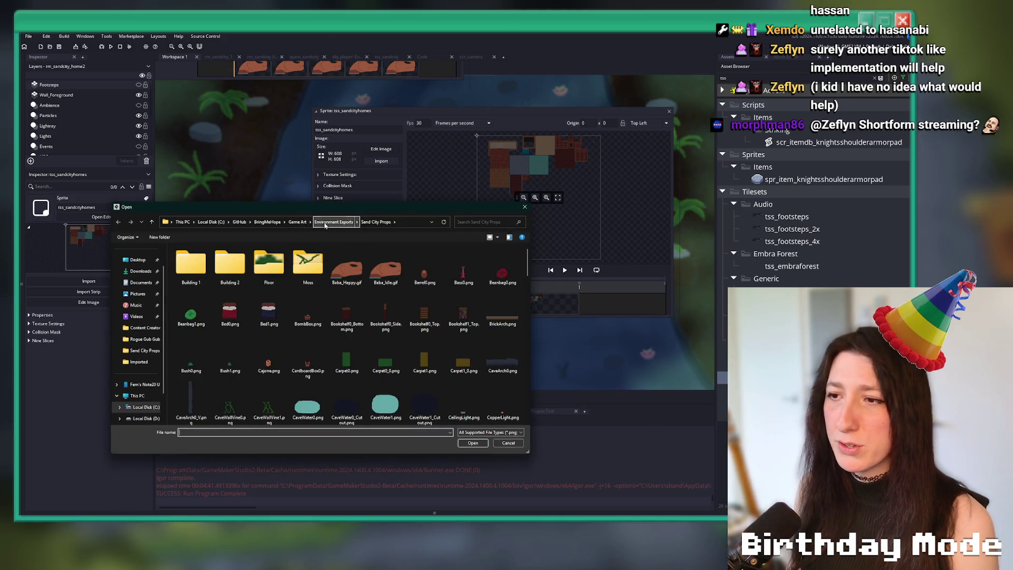
pyautogui.click(297, 222)
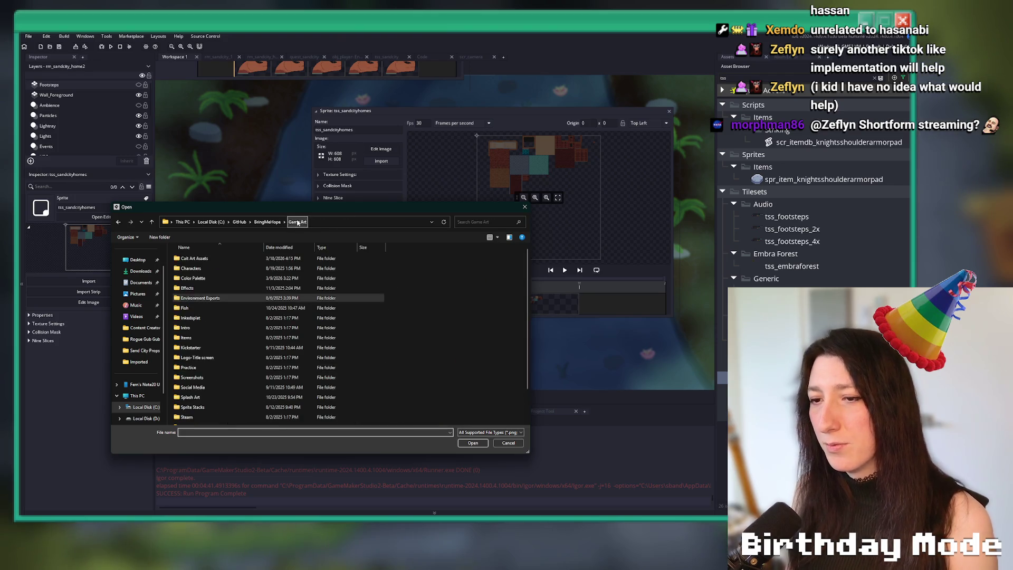
pyautogui.scroll(-2, 206, 401)
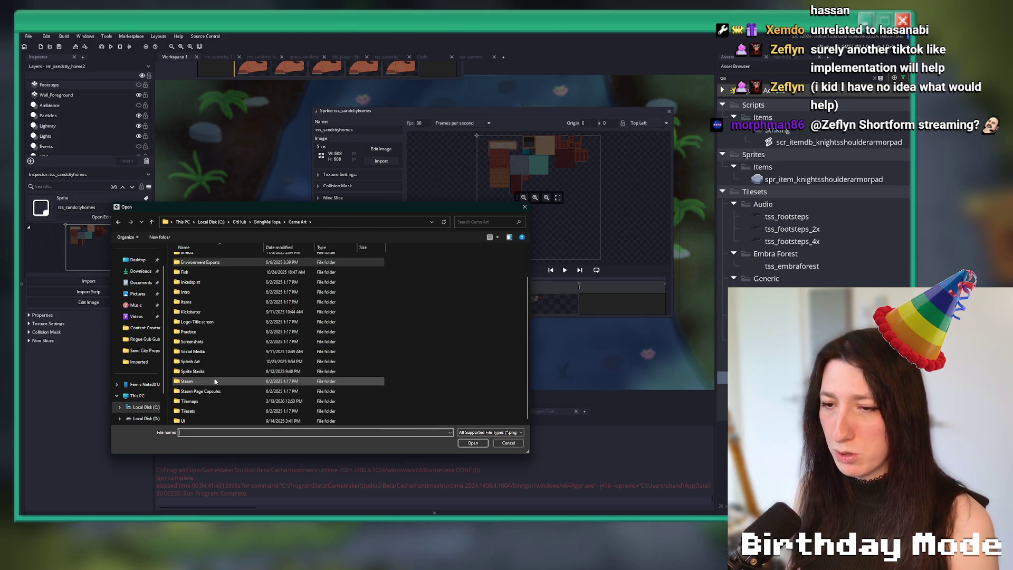
pyautogui.doubleClick(205, 401)
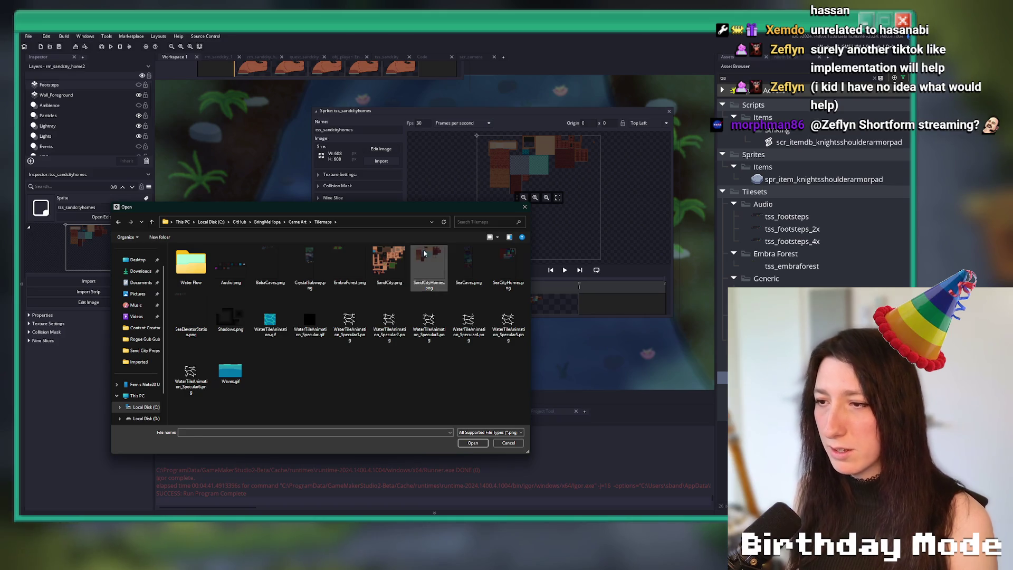
pyautogui.doubleClick(424, 254)
pyautogui.click(491, 285)
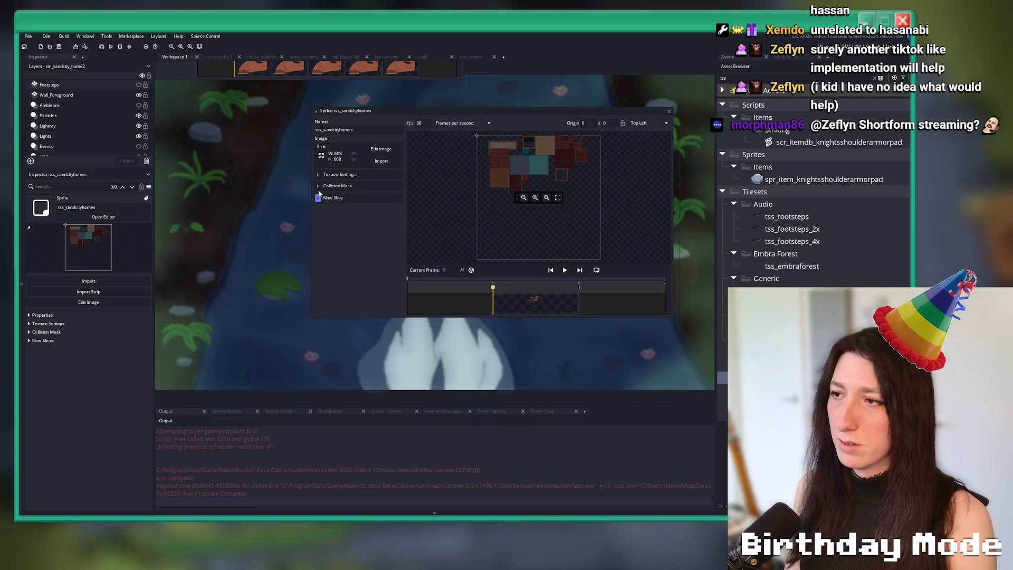
pyautogui.click(217, 57)
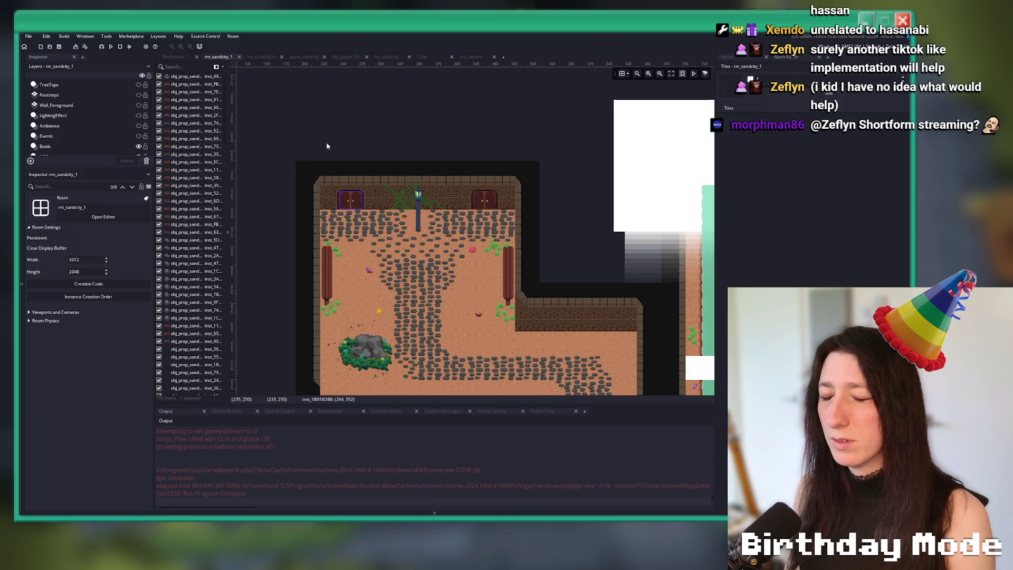
pyautogui.click(263, 56)
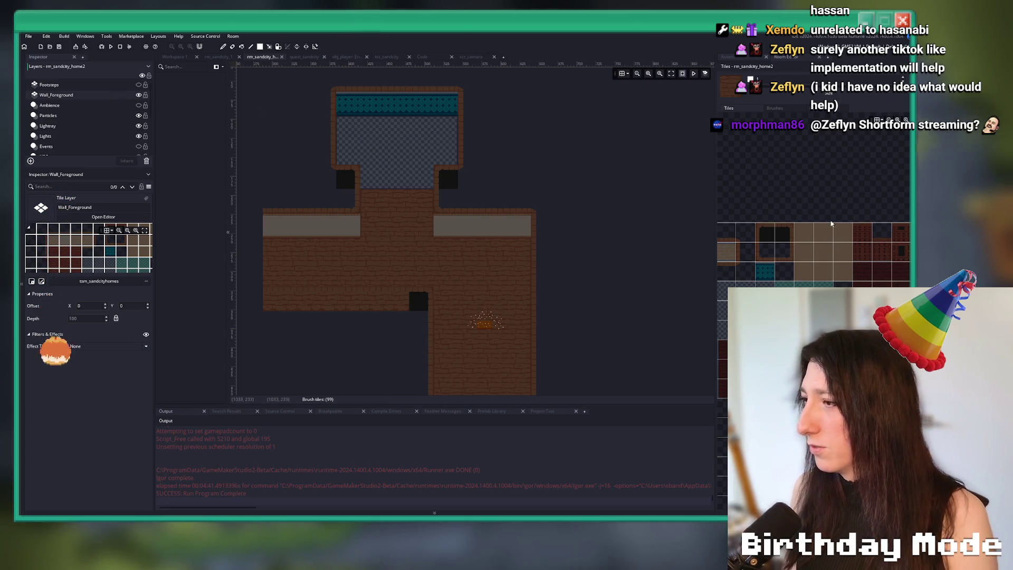
# Erase the two Wall_Foreground tiles beside the upper-left doorway and run the game with F5.
pyautogui.scroll(5, 350, 186)
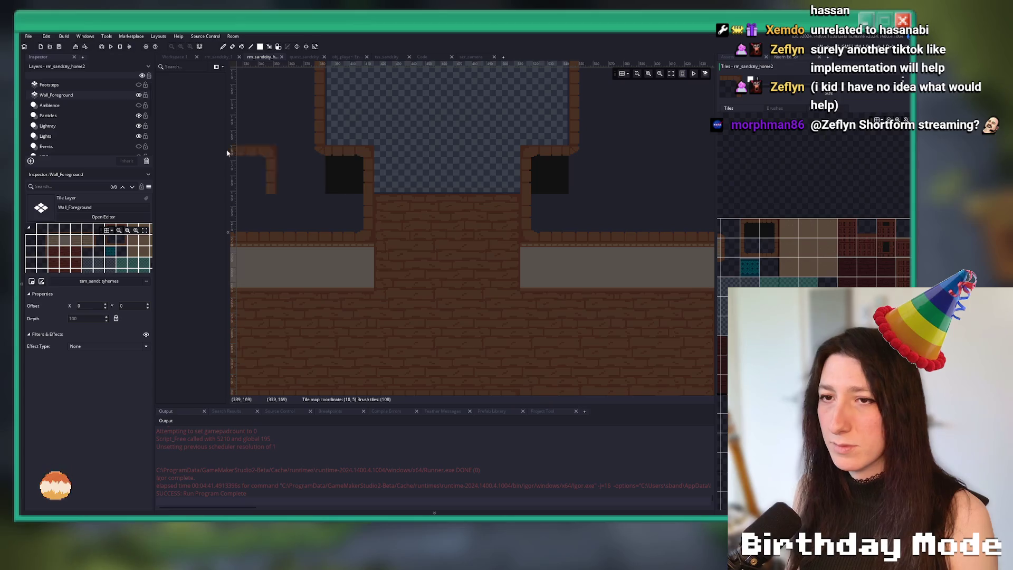
pyautogui.moveTo(227, 153); pyautogui.dragTo(348, 169)
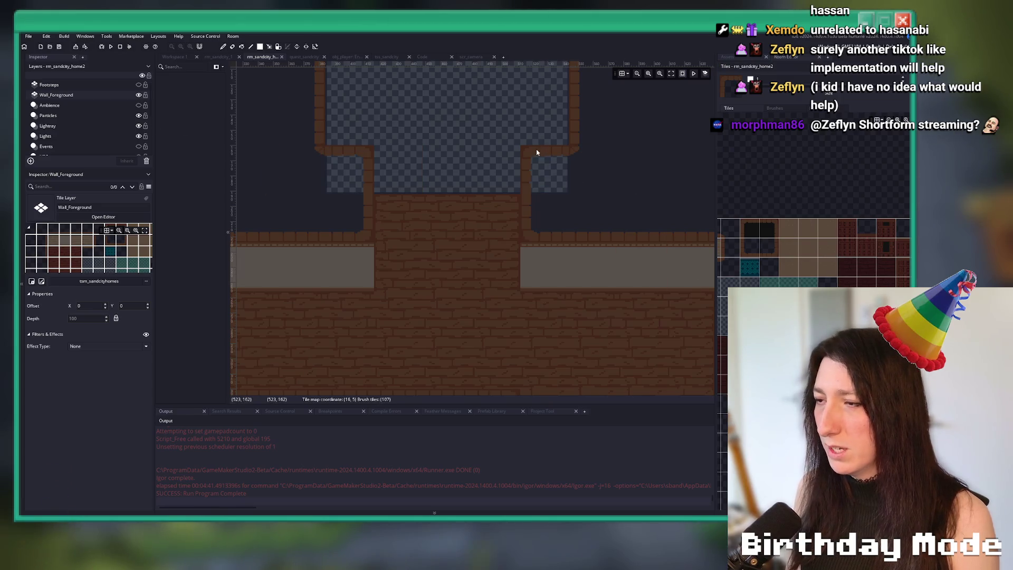
pyautogui.scroll(-2, 474, 258)
pyautogui.press('F5')
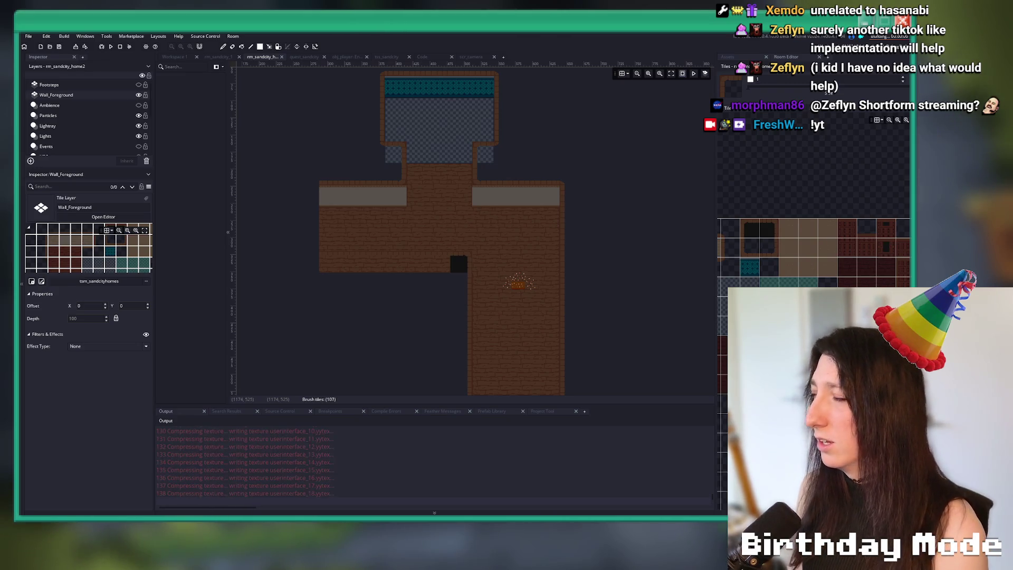
pyautogui.hotkey('alt', 'Tab')
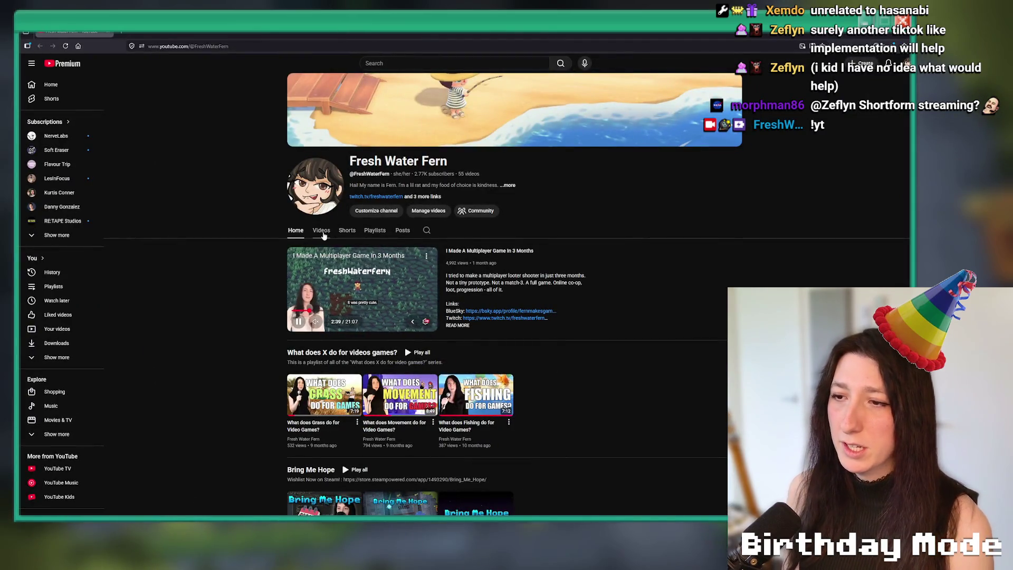
pyautogui.click(321, 230)
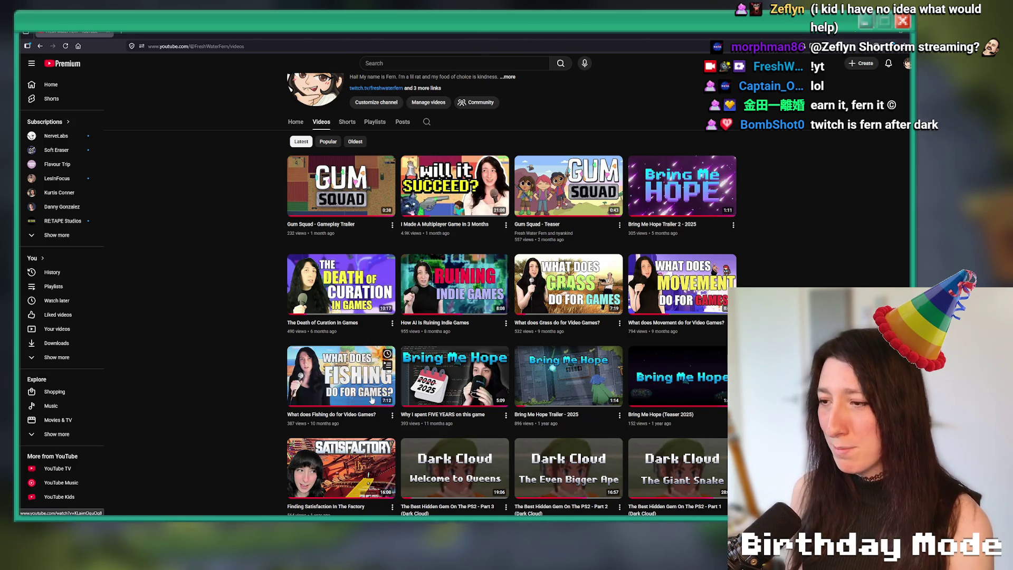
pyautogui.scroll(-3, 451, 369)
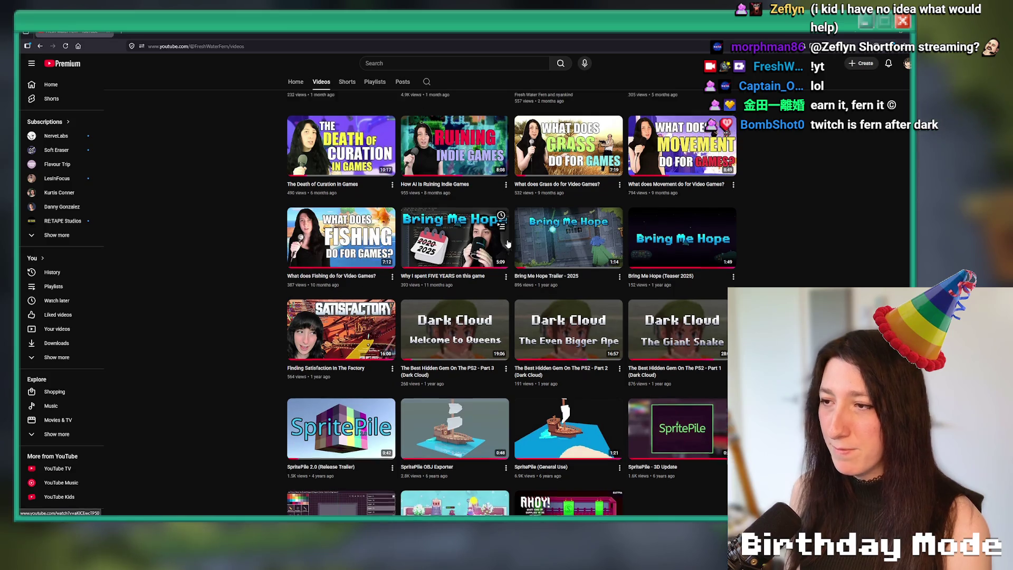
pyautogui.scroll(2, 252, 344)
pyautogui.scroll(1, 333, 370)
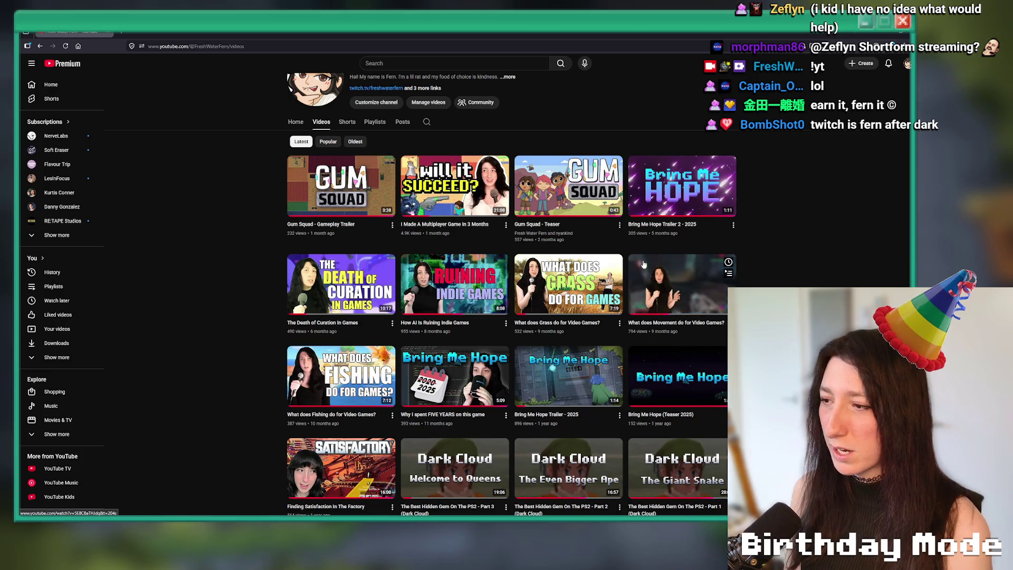
pyautogui.scroll(1, 660, 282)
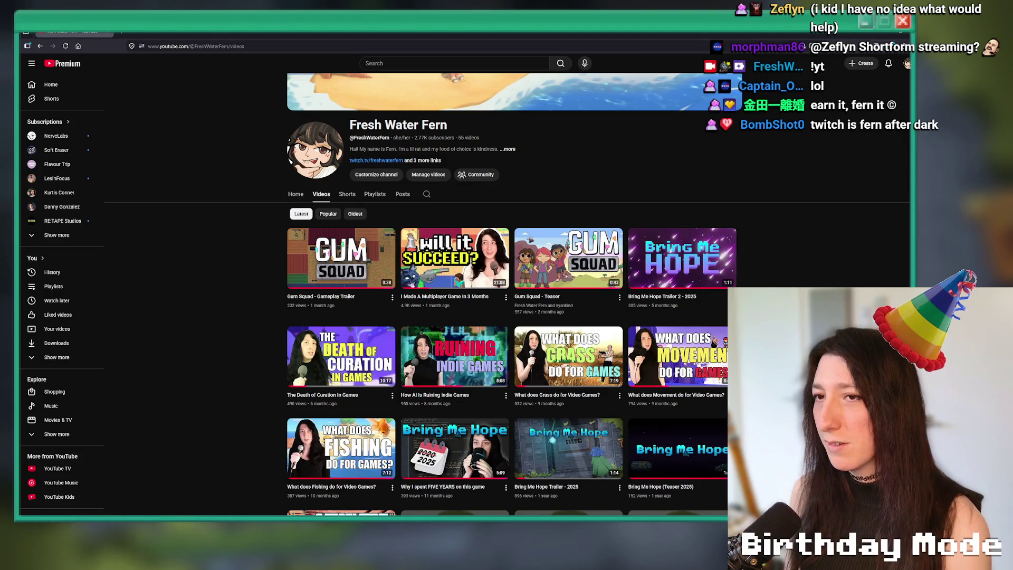
pyautogui.hotkey('alt', 'Tab')
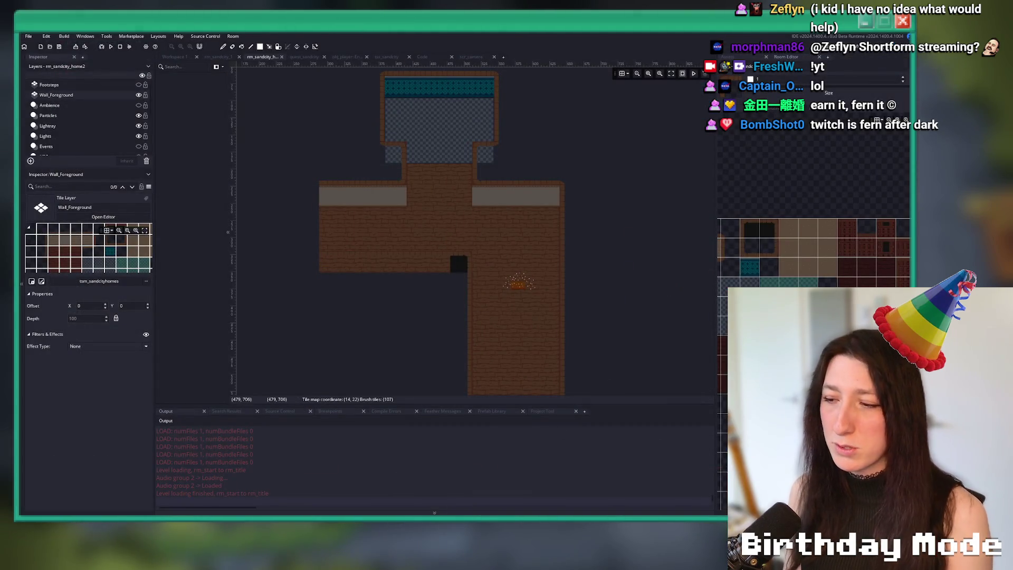
# Start Story mode, walk through Sand City to the house door and enter.
pyautogui.hotkey('alt', 'Tab')
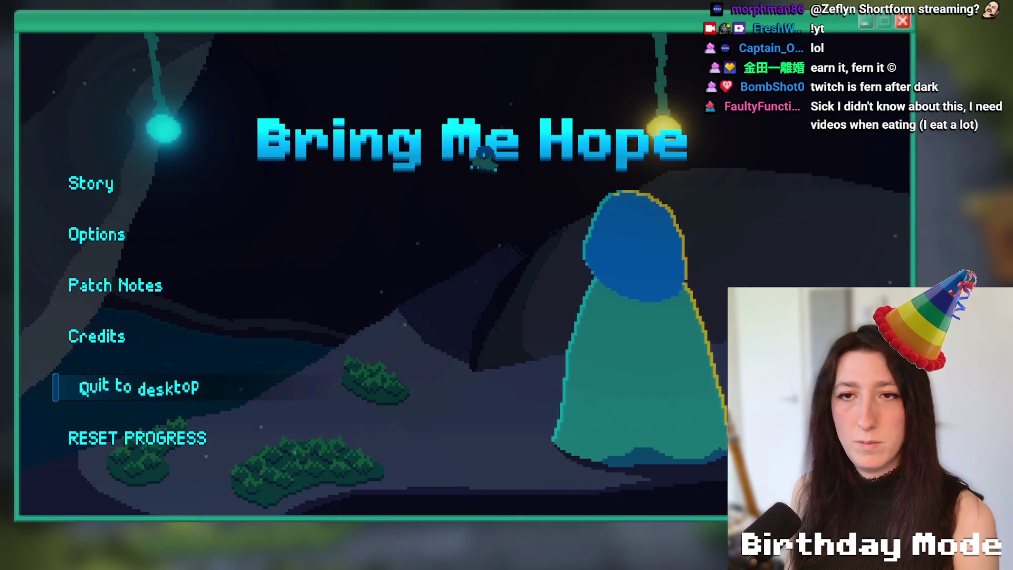
pyautogui.click(79, 186)
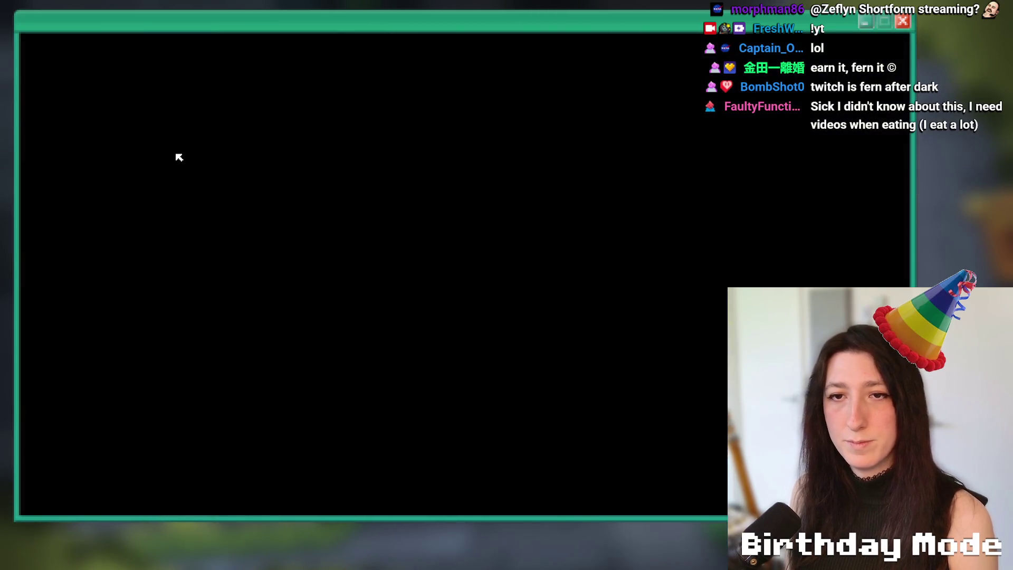
pyautogui.press('w')
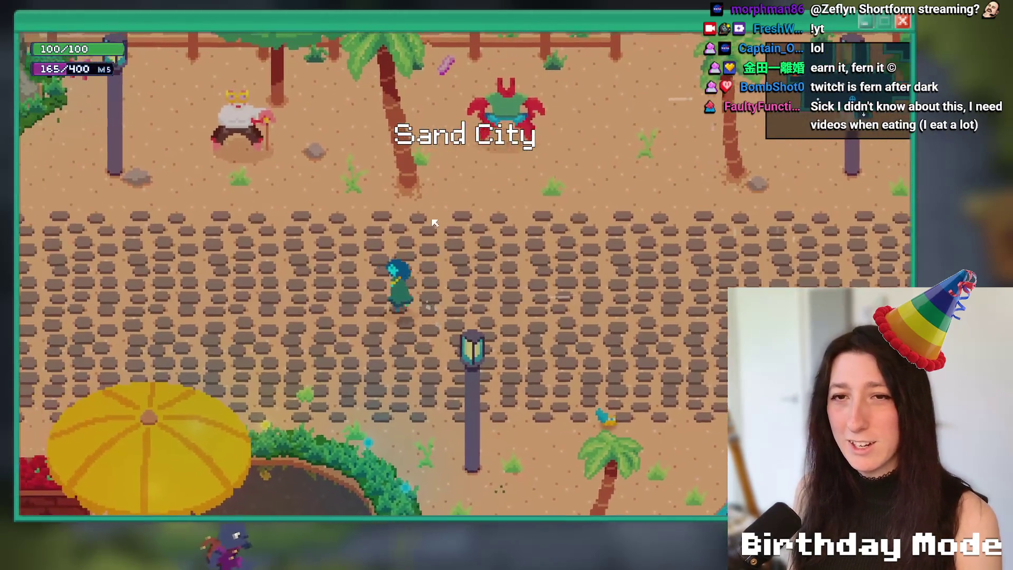
pyautogui.press('a')
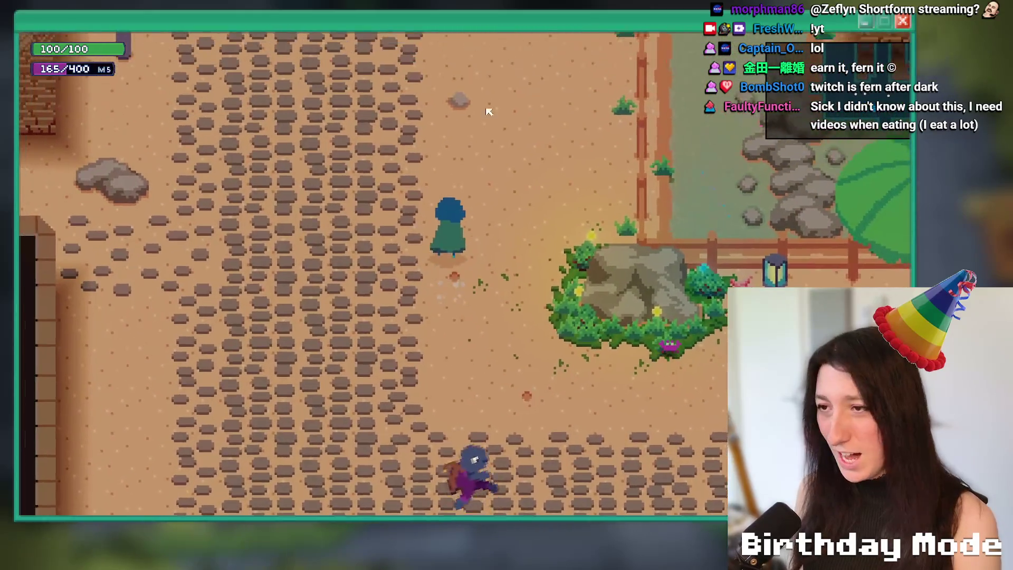
pyautogui.press('d')
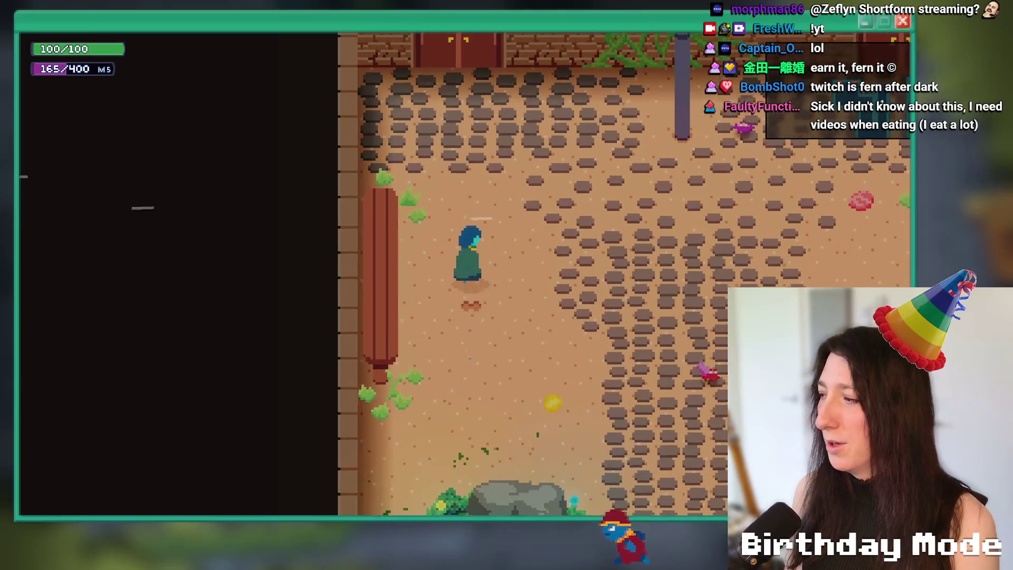
pyautogui.press('w')
pyautogui.press('e')
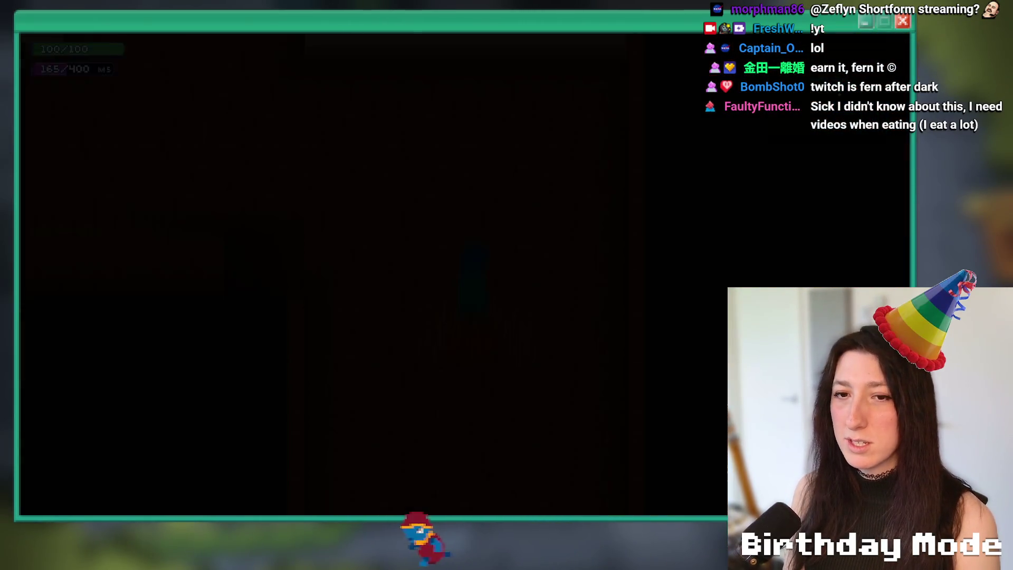
# Walk between the brick corridor and the checkered-floor room, then stop the game.
pyautogui.press('w')
pyautogui.press('a')
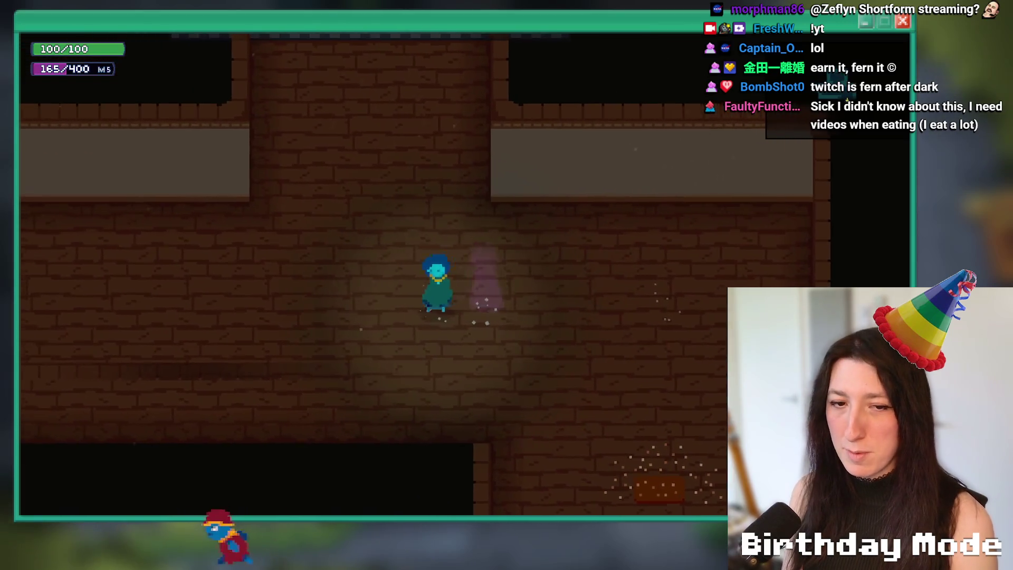
pyautogui.press('w')
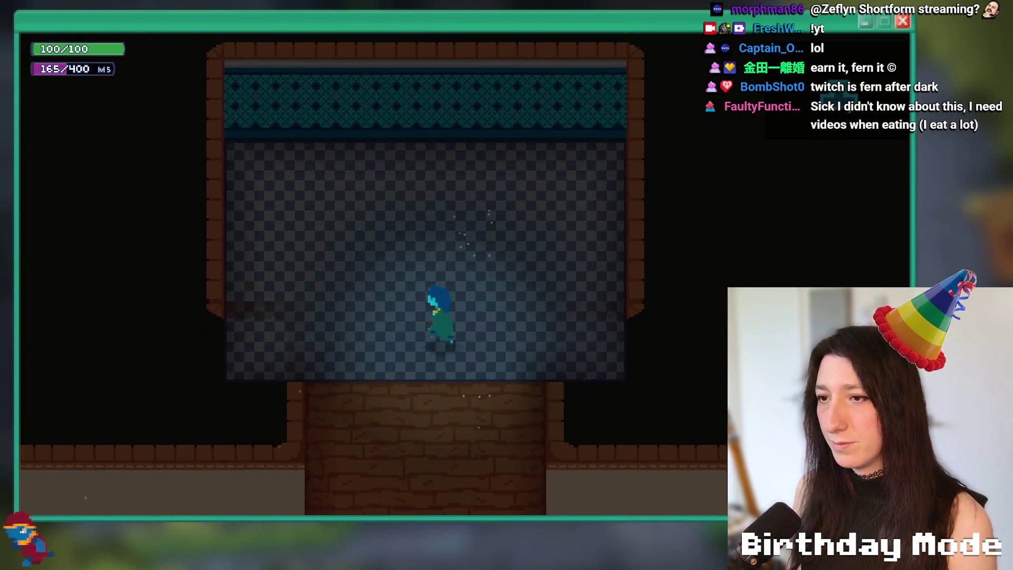
pyautogui.press('s')
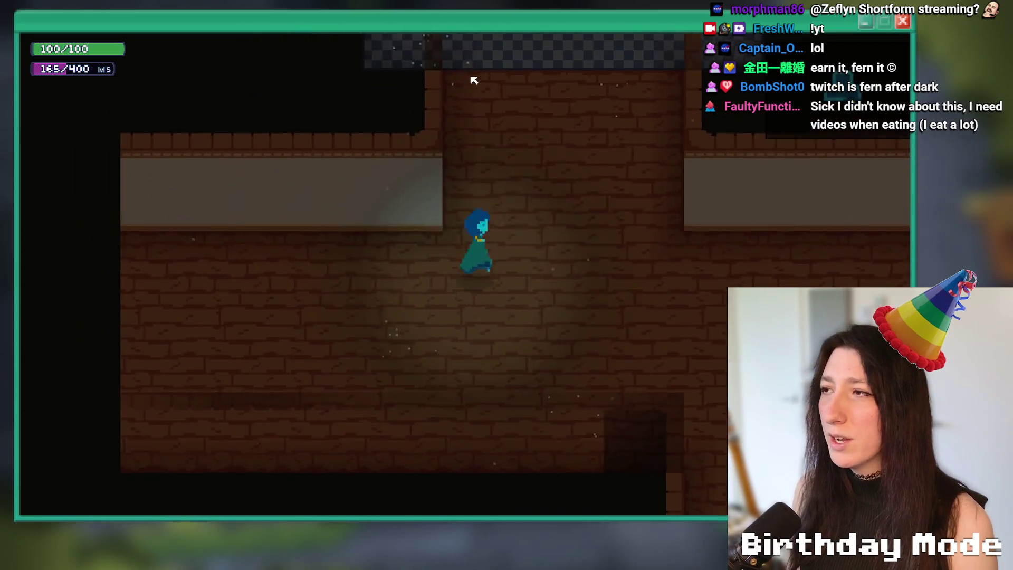
pyautogui.press('w')
pyautogui.press('Escape')
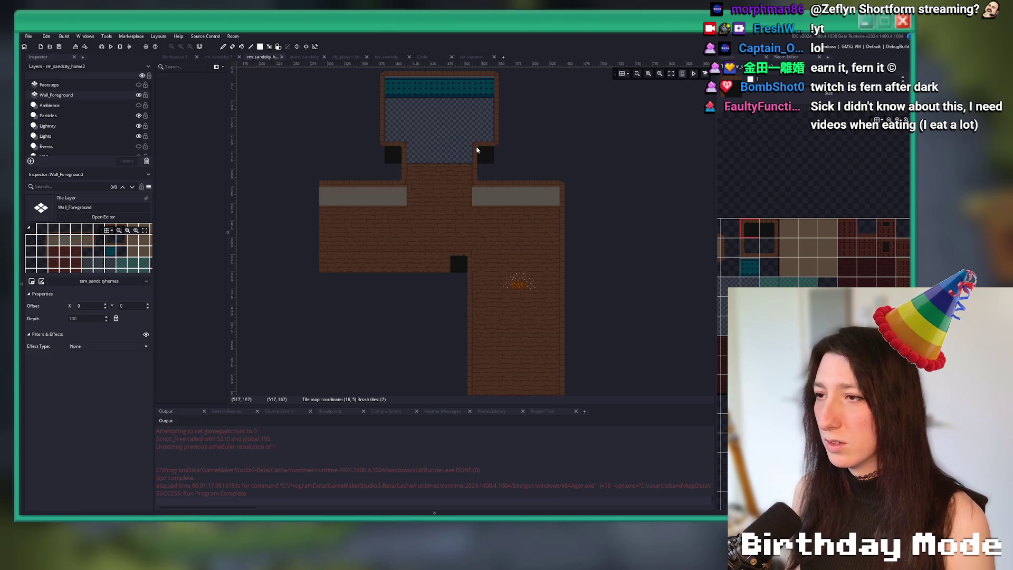
# Load the updated SandCityHomes.png into the tss_sandcityhomes sprite and switch to rm_sandcity_1.
pyautogui.hotkey('alt', 'Tab')
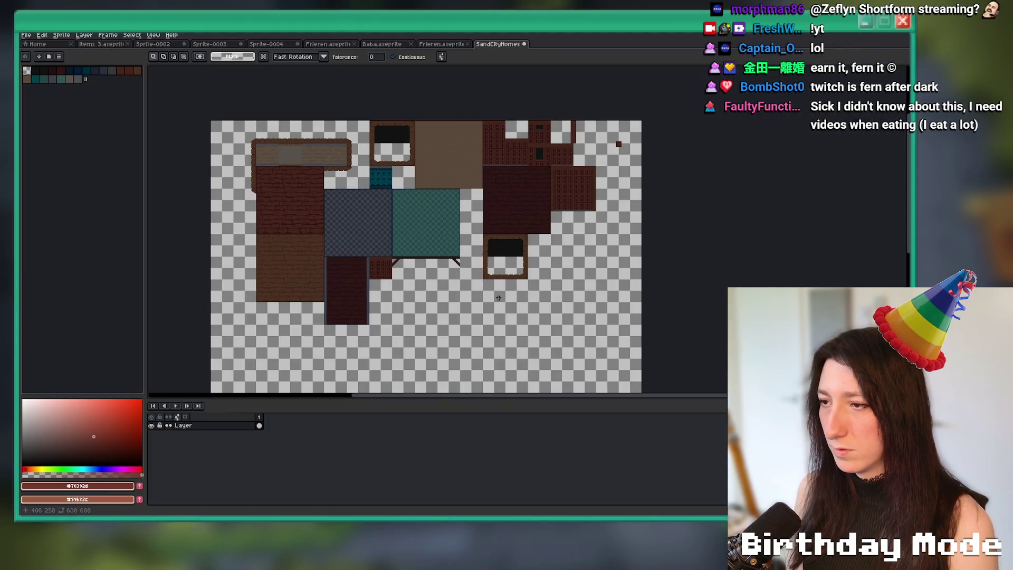
pyautogui.rightClick(500, 288)
pyautogui.hotkey('alt', 'Tab')
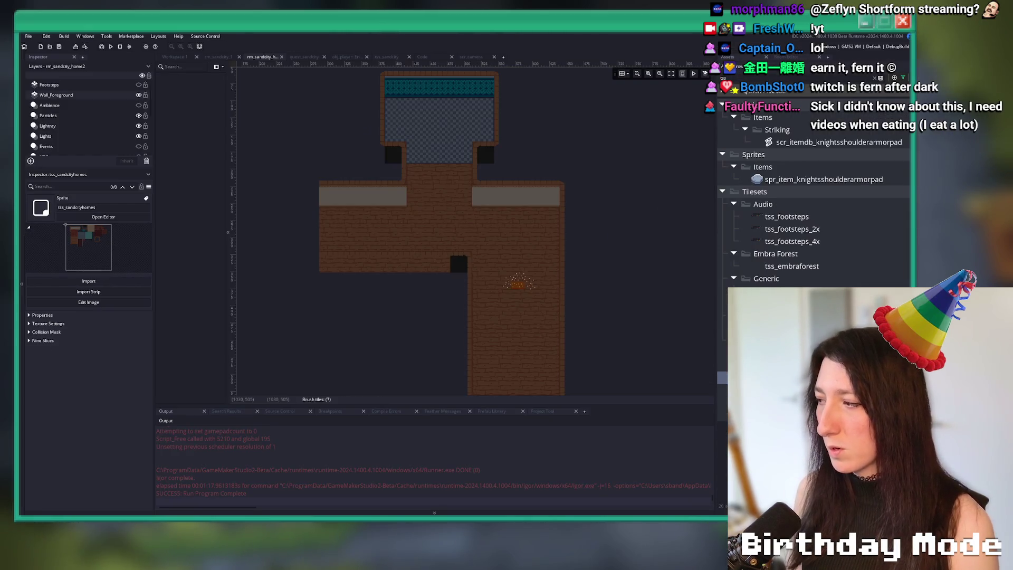
pyautogui.click(103, 217)
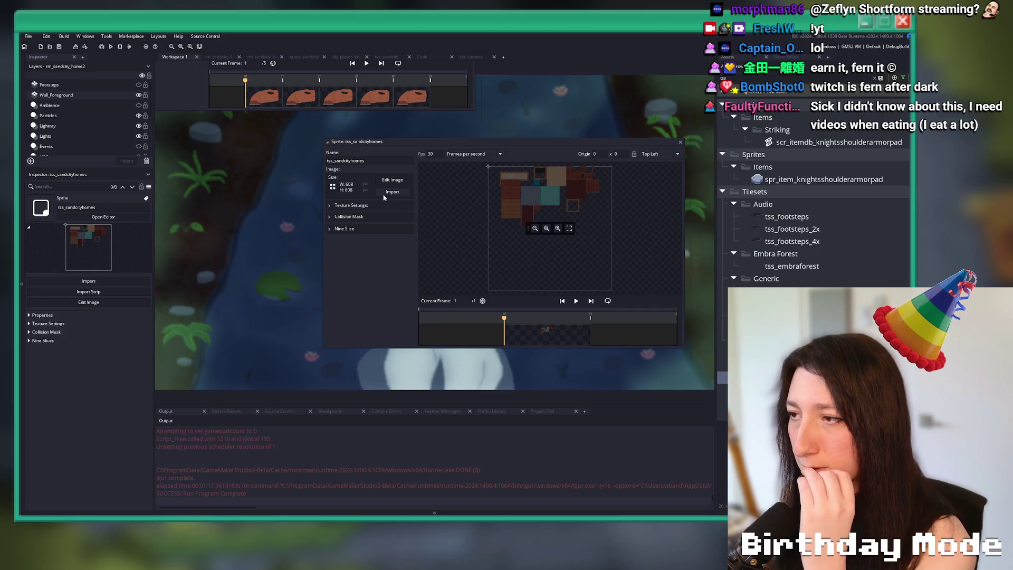
pyautogui.click(392, 192)
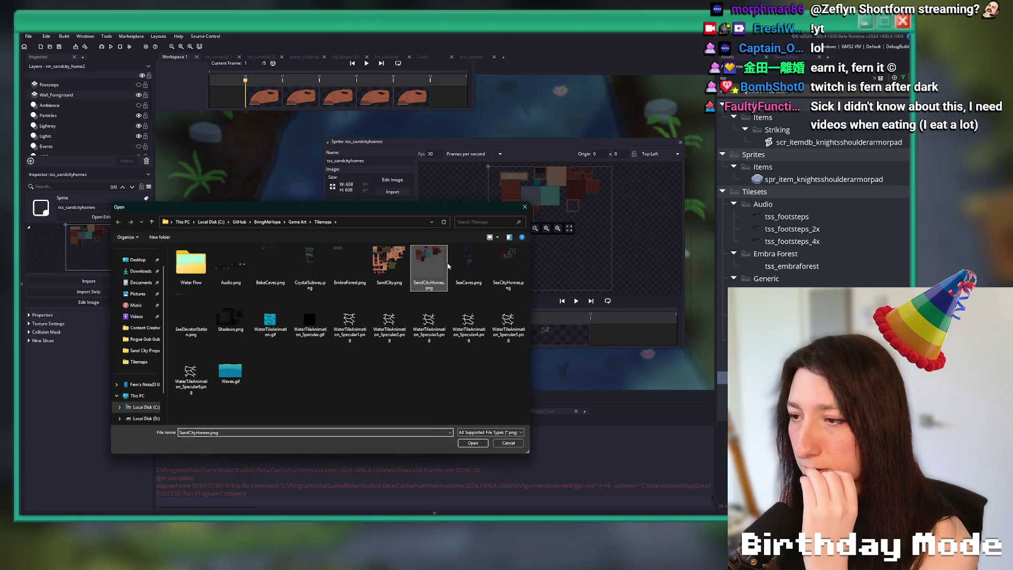
pyautogui.doubleClick(447, 265)
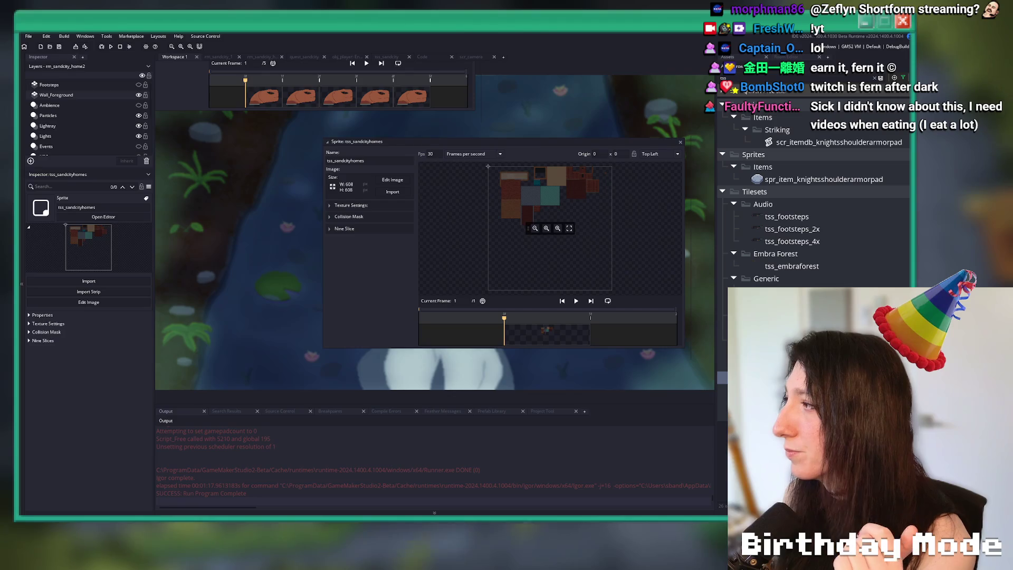
pyautogui.click(219, 57)
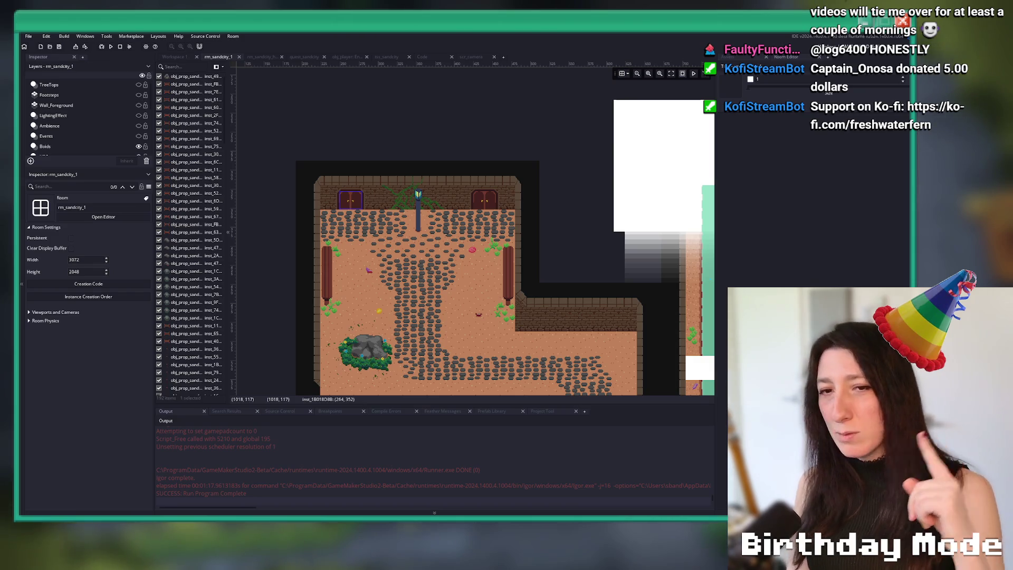
# Zoom out over rm_sandcity_1, then return to the rm_sandcity_home2 room editor.
pyautogui.scroll(-2, 381, 135)
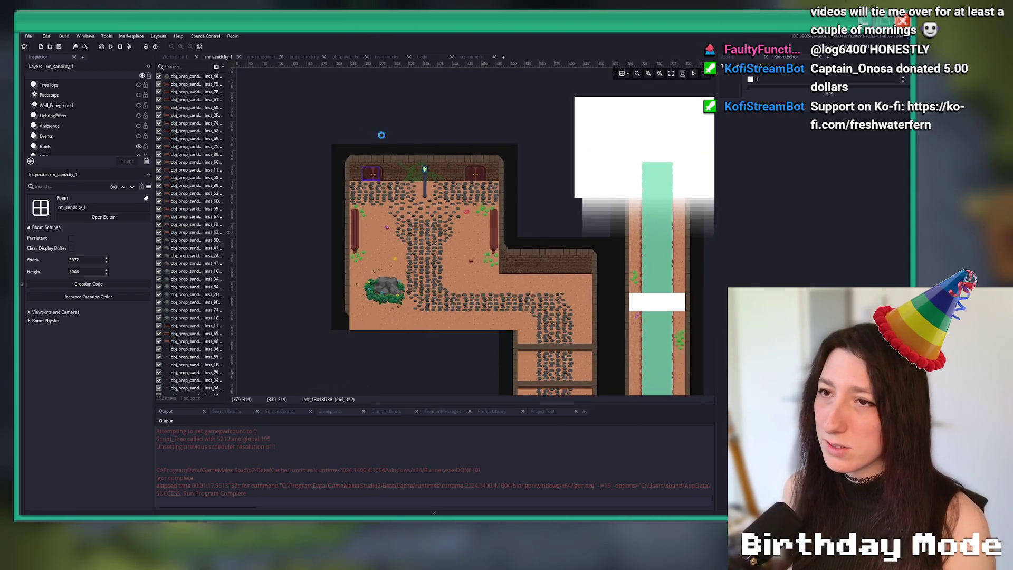
pyautogui.click(262, 57)
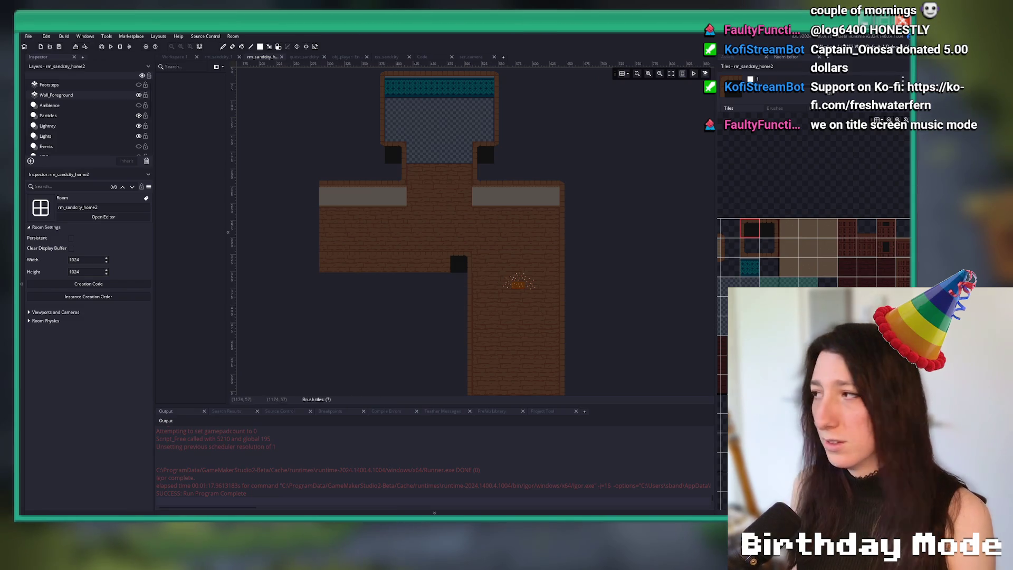
pyautogui.rightClick(546, 164)
pyautogui.scroll(1, 547, 163)
pyautogui.click(340, 203)
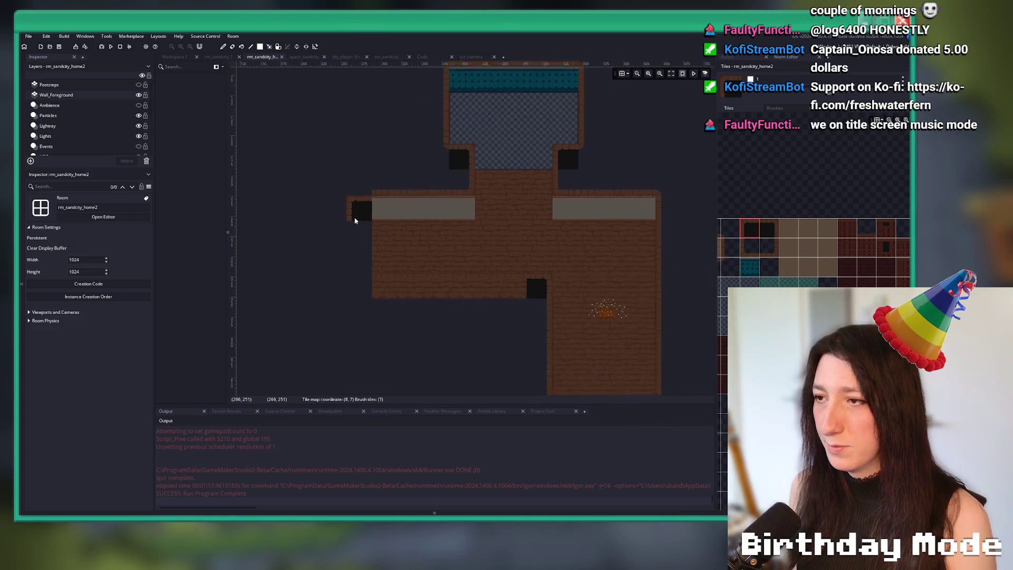
pyautogui.scroll(-1, 355, 221)
pyautogui.scroll(-2, 420, 217)
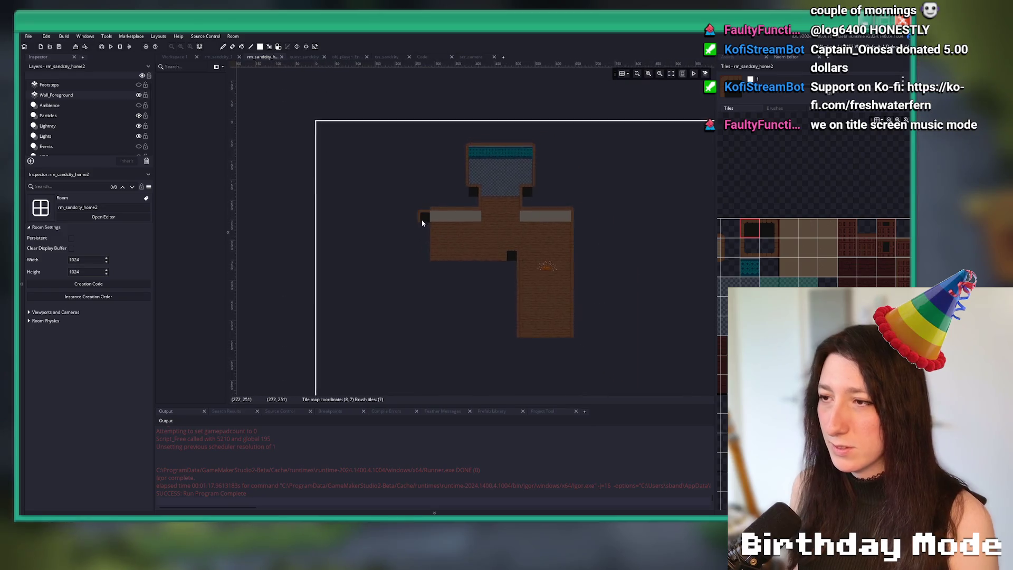
pyautogui.scroll(4, 420, 217)
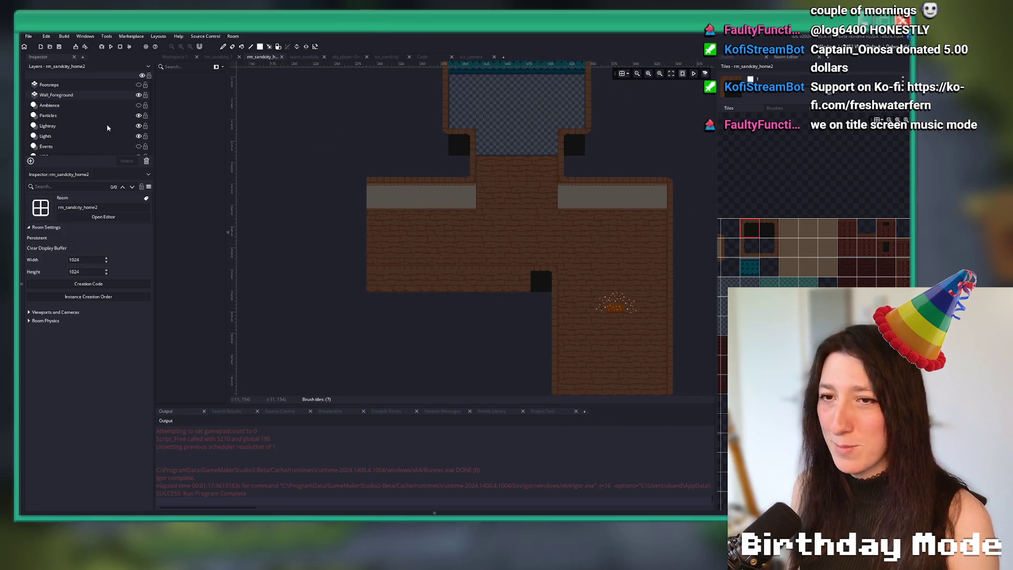
pyautogui.scroll(-3, 69, 115)
pyautogui.scroll(3, 69, 115)
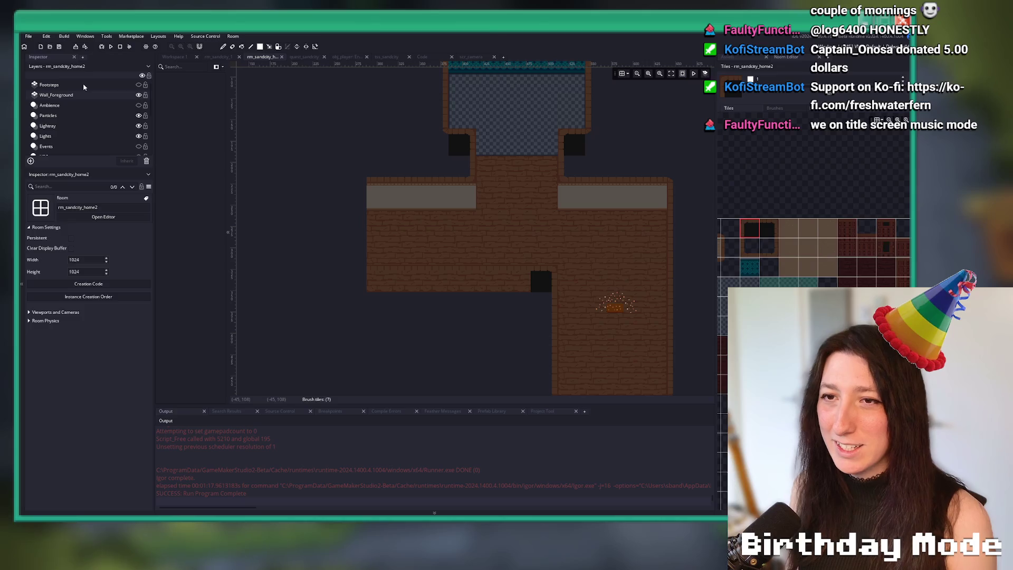
pyautogui.click(56, 95)
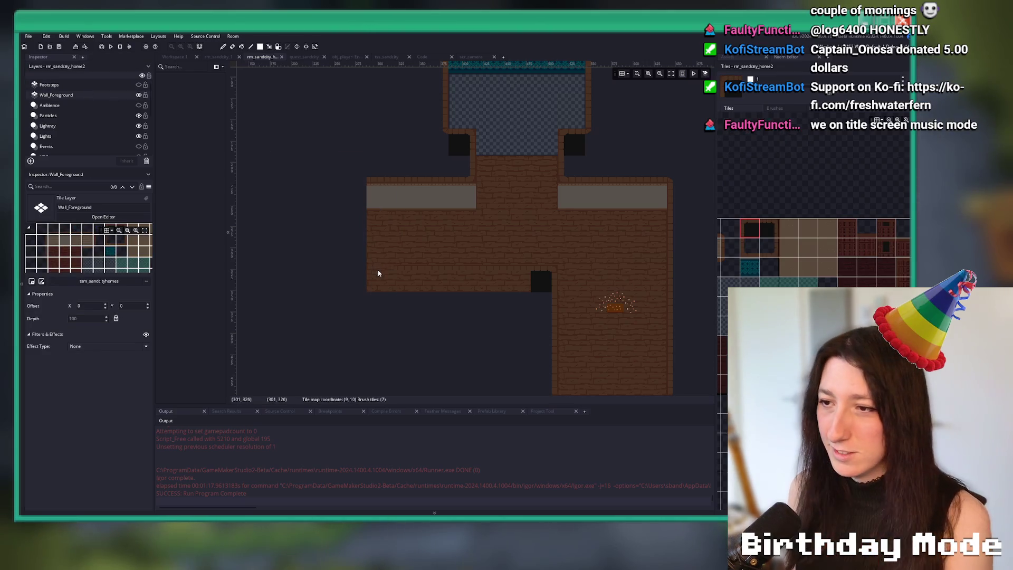
pyautogui.scroll(-3, 74, 127)
pyautogui.click(73, 140)
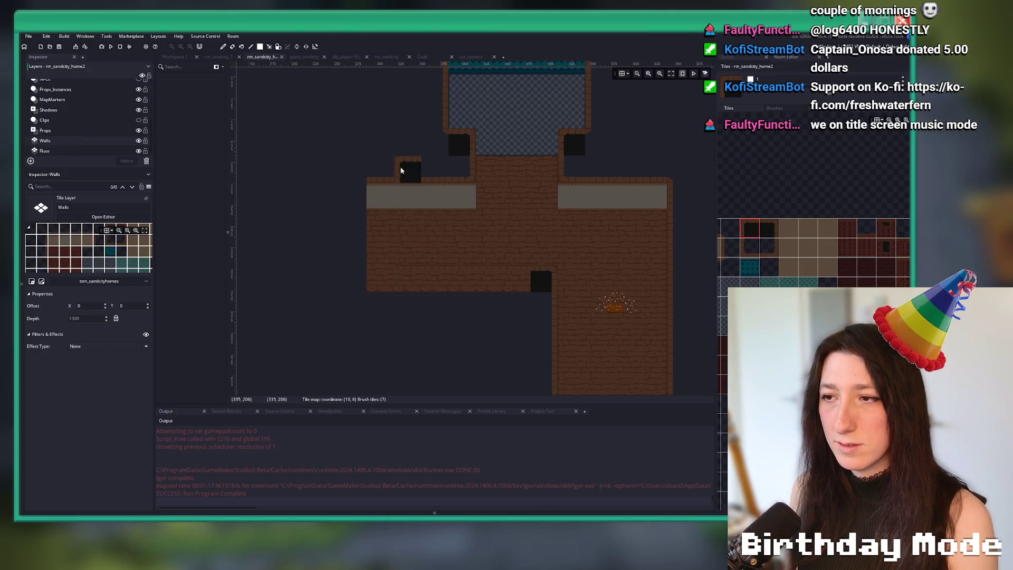
pyautogui.moveTo(401, 170); pyautogui.dragTo(372, 192)
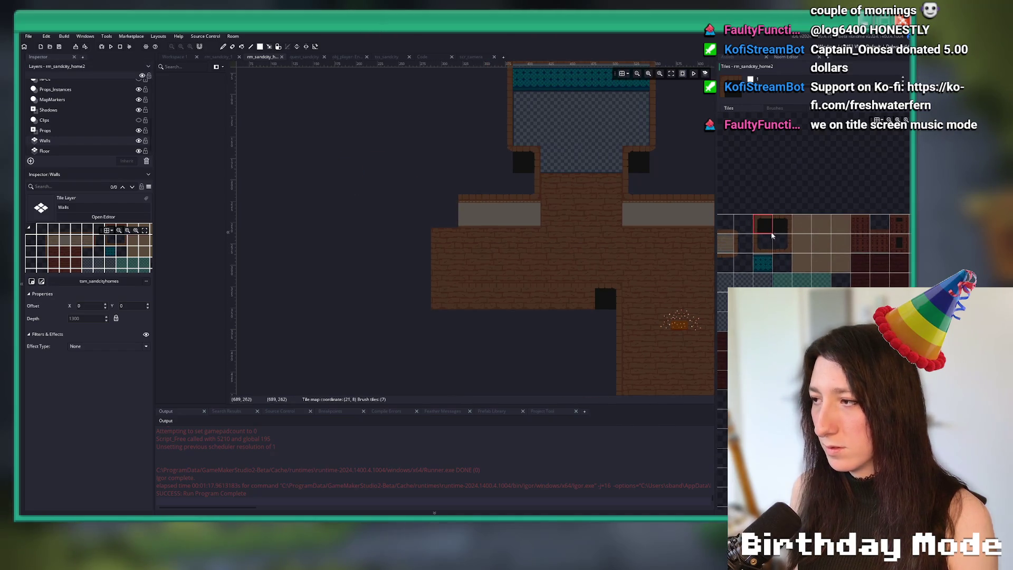
pyautogui.moveTo(771, 236); pyautogui.dragTo(786, 276)
pyautogui.click(448, 214)
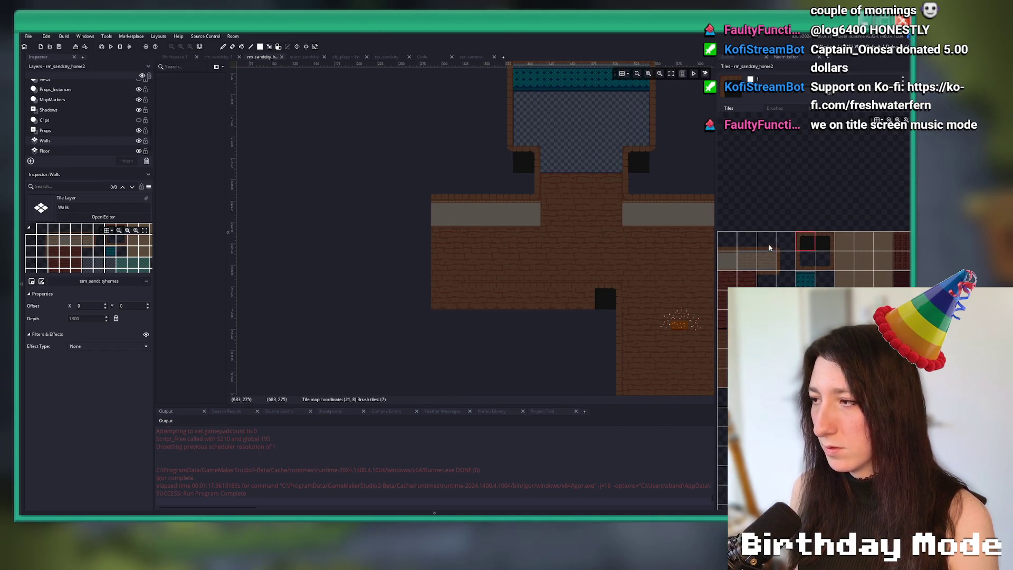
pyautogui.scroll(1, 581, 243)
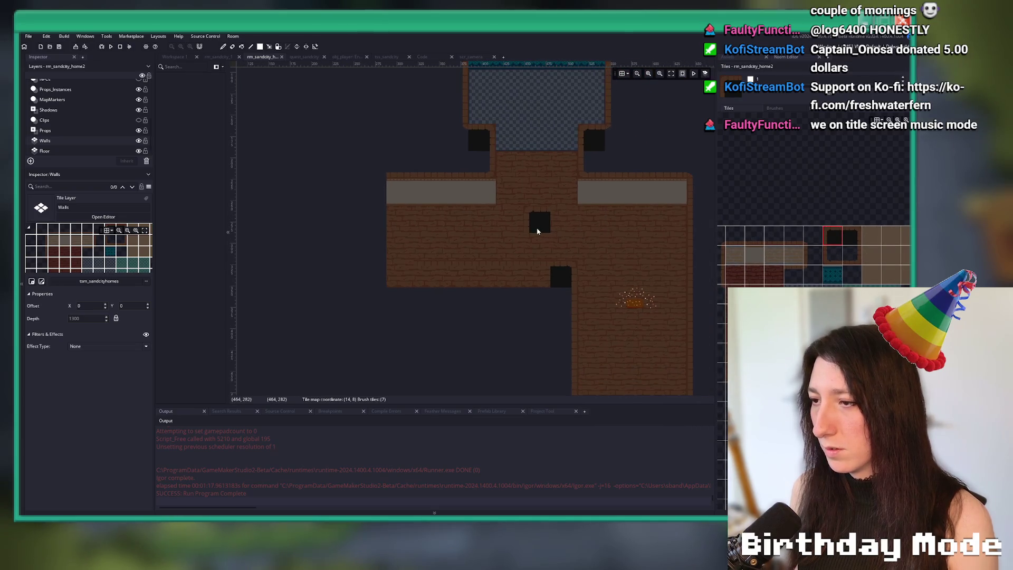
pyautogui.scroll(1, 389, 243)
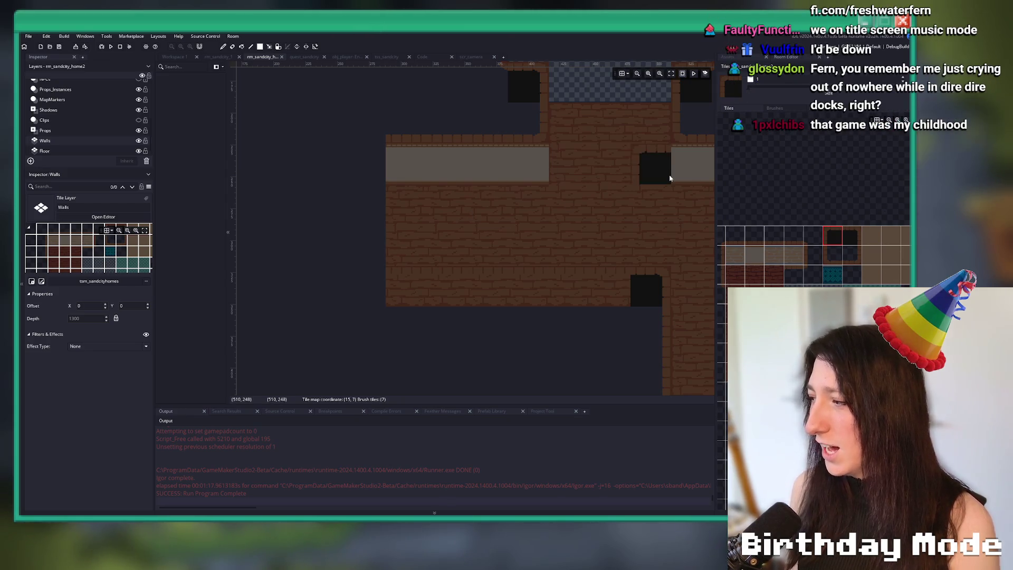
pyautogui.scroll(3, 93, 106)
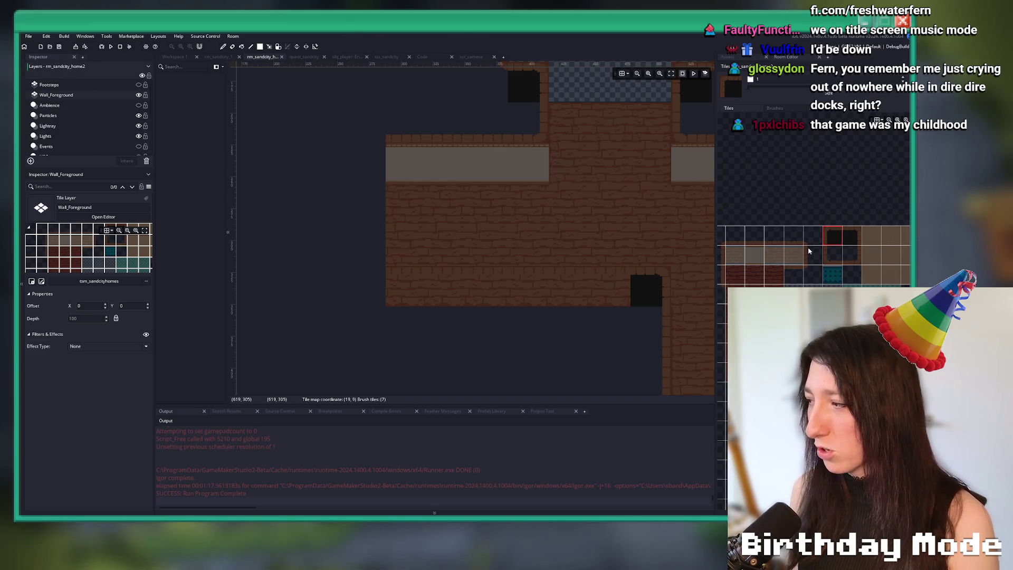
pyautogui.click(481, 284)
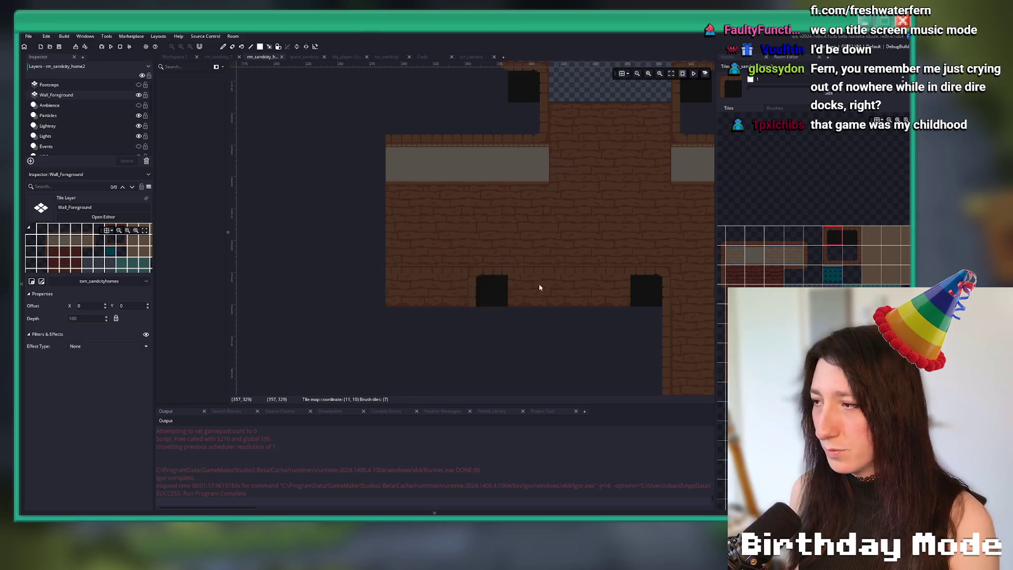
pyautogui.hotkey('ctrl', 'z')
pyautogui.scroll(-3, 66, 140)
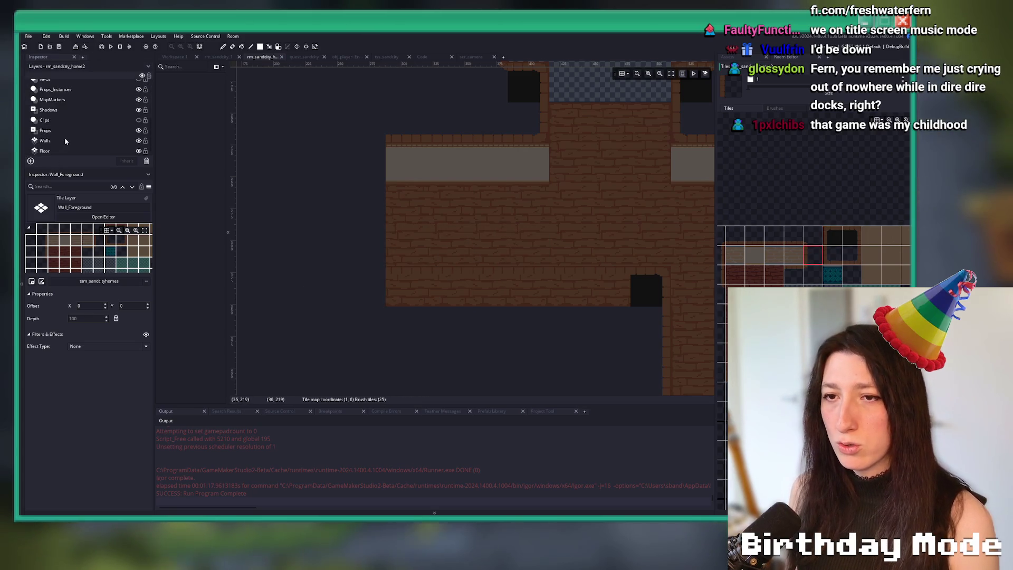
pyautogui.click(45, 140)
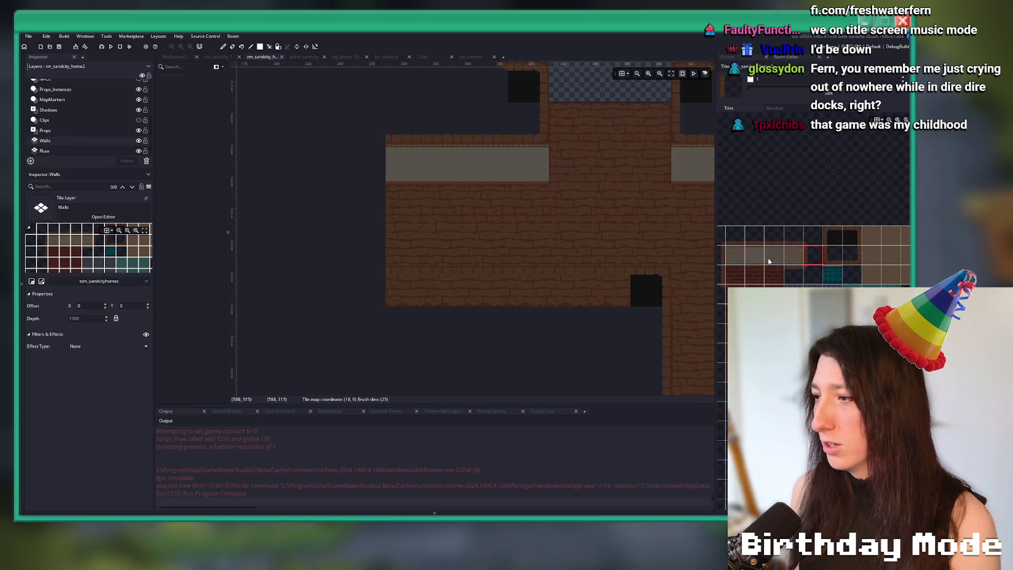
pyautogui.click(383, 274)
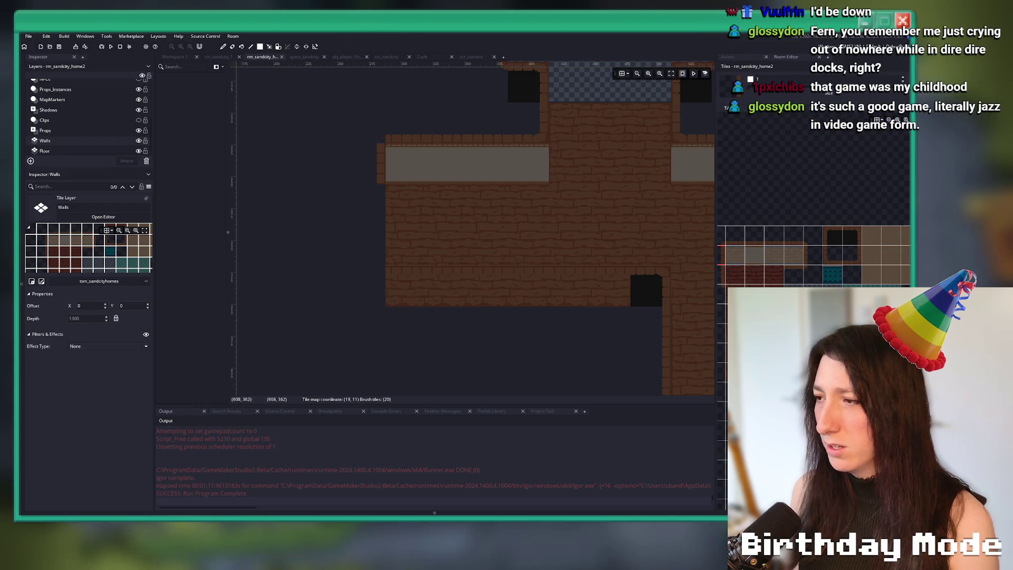
pyautogui.hotkey('ctrl', 'z')
pyautogui.hscroll(-2, 804, 285)
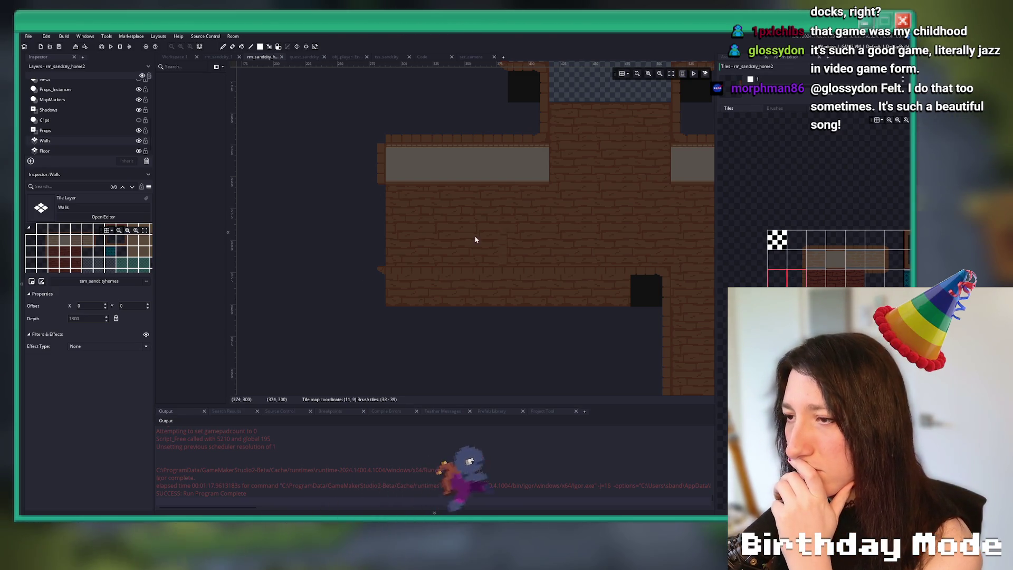
pyautogui.scroll(3, 68, 122)
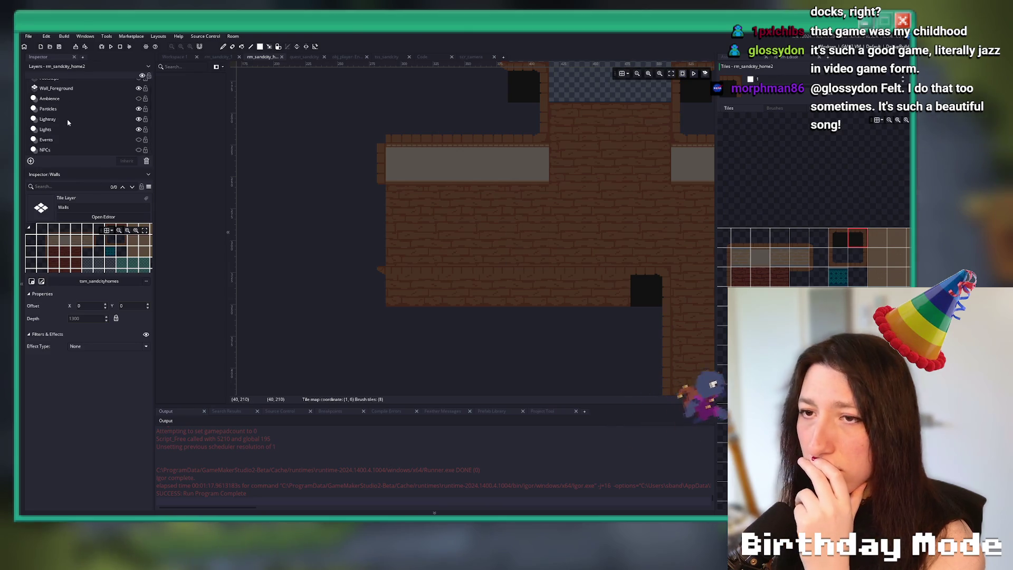
pyautogui.click(58, 95)
pyautogui.click(354, 244)
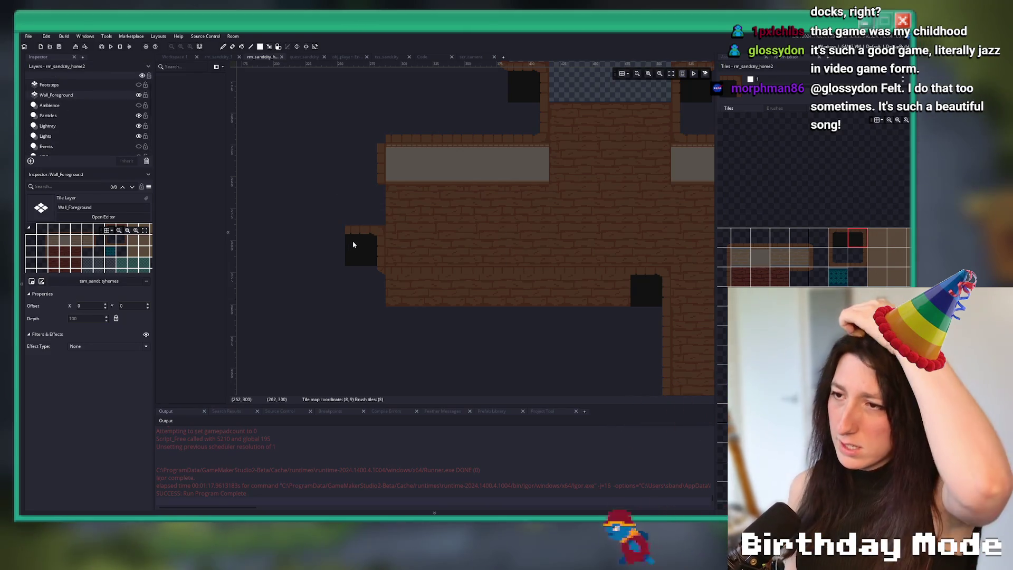
pyautogui.click(314, 199)
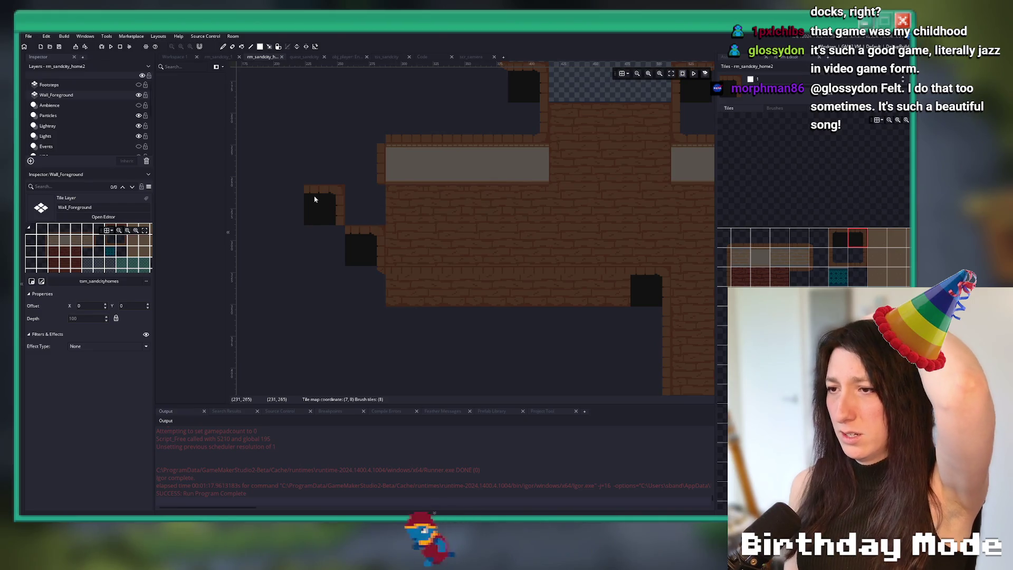
pyautogui.moveTo(278, 204); pyautogui.dragTo(294, 209)
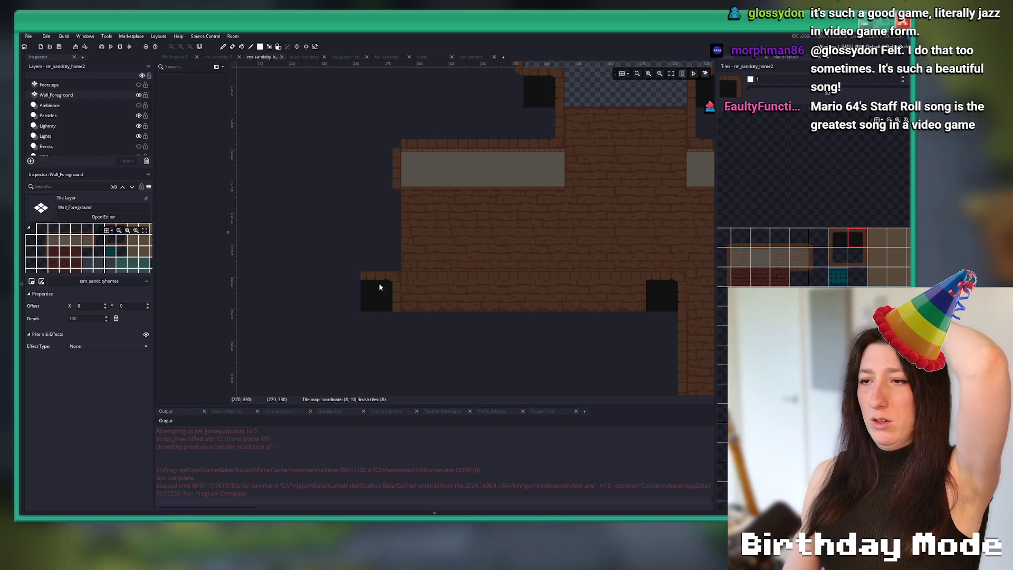
pyautogui.click(372, 248)
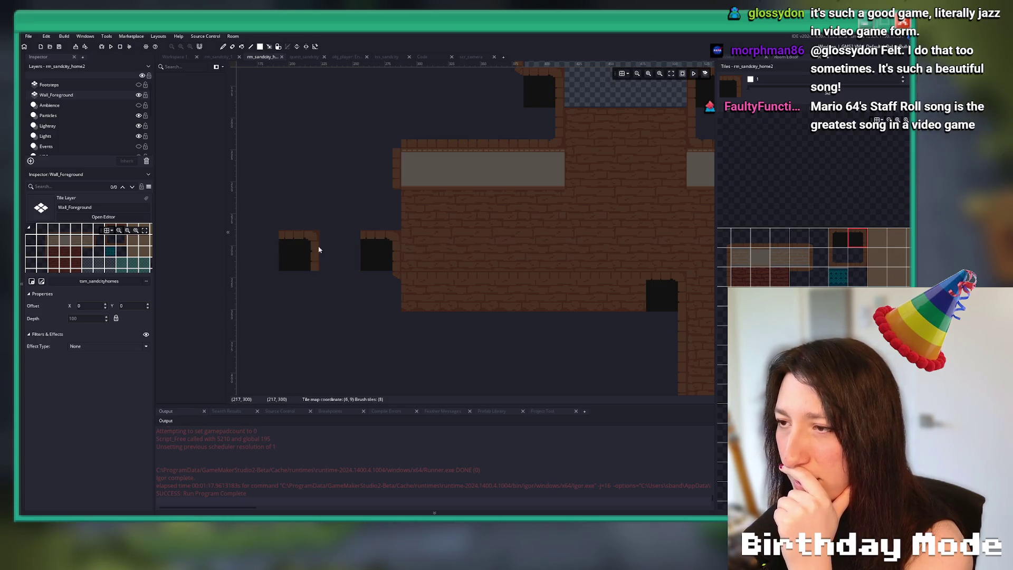
pyautogui.hscroll(-2, 317, 247)
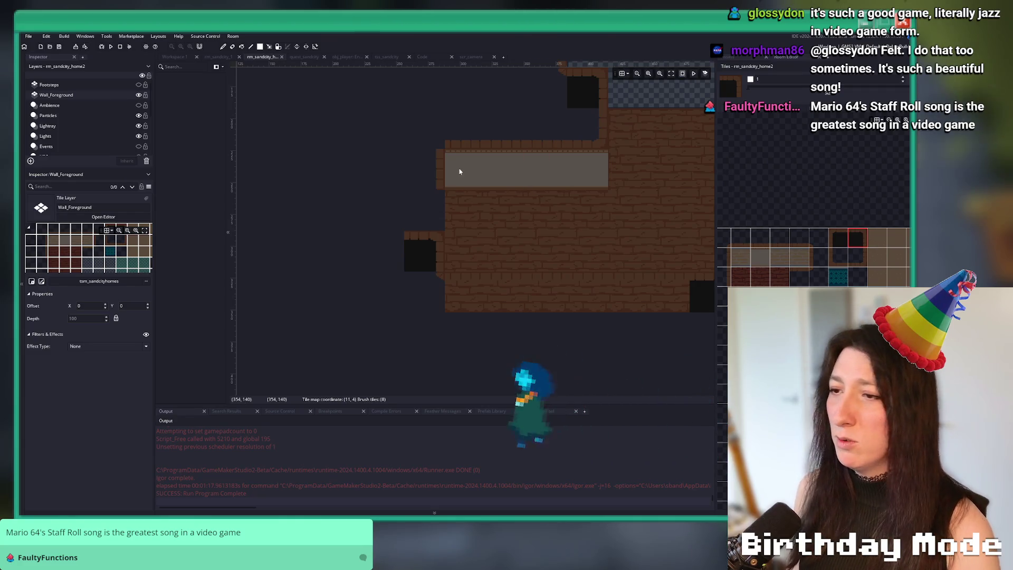
pyautogui.click(421, 214)
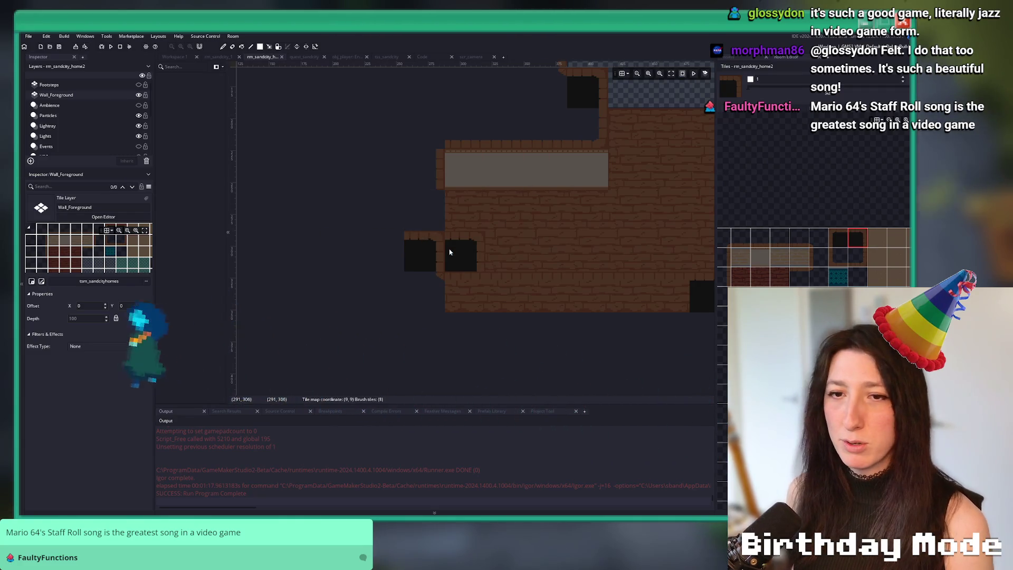
pyautogui.rightClick(422, 256)
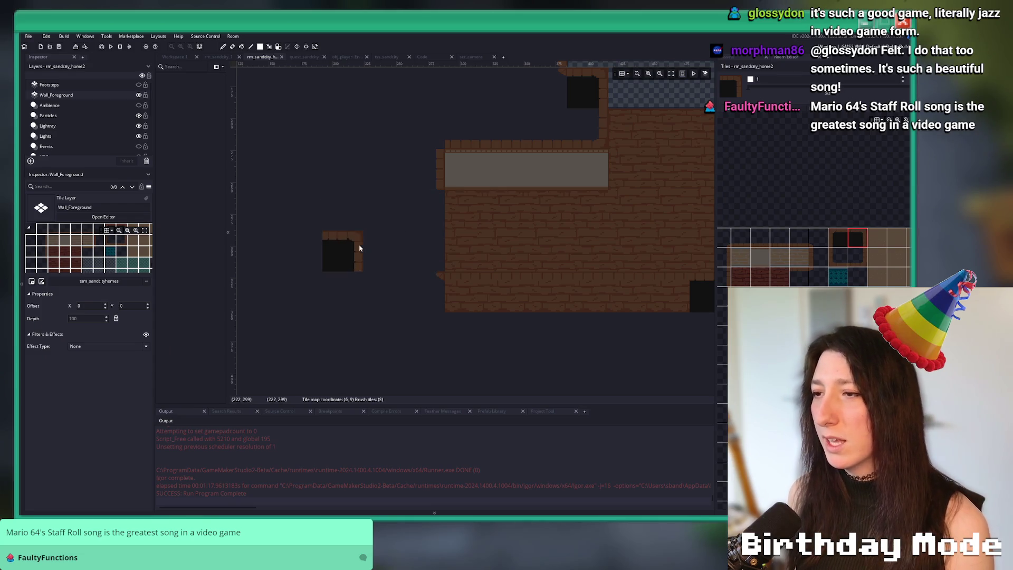
pyautogui.scroll(-3, 103, 125)
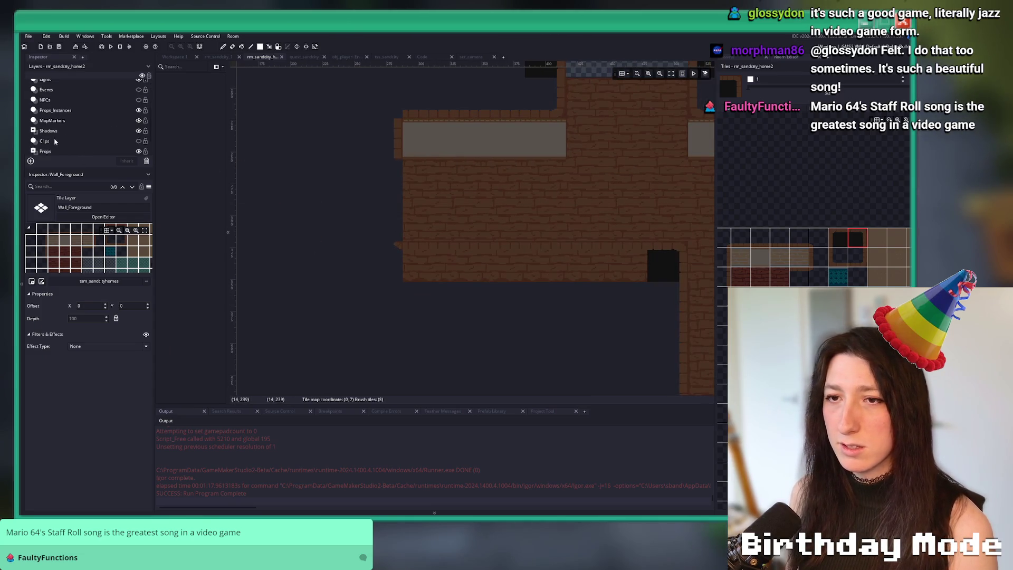
pyautogui.click(55, 142)
pyautogui.scroll(-1, 61, 122)
pyautogui.click(64, 142)
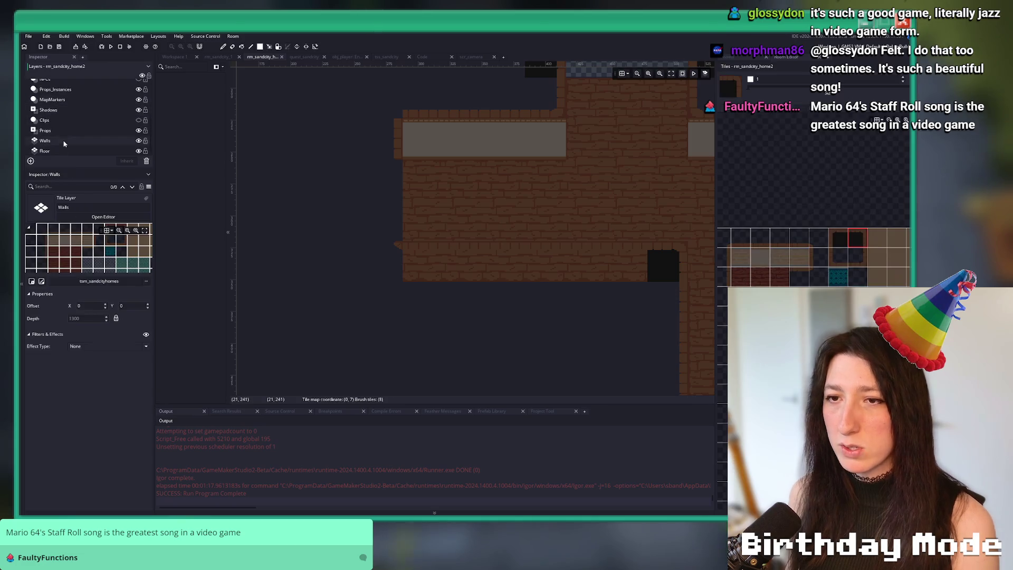
pyautogui.click(340, 263)
pyautogui.scroll(5, 349, 264)
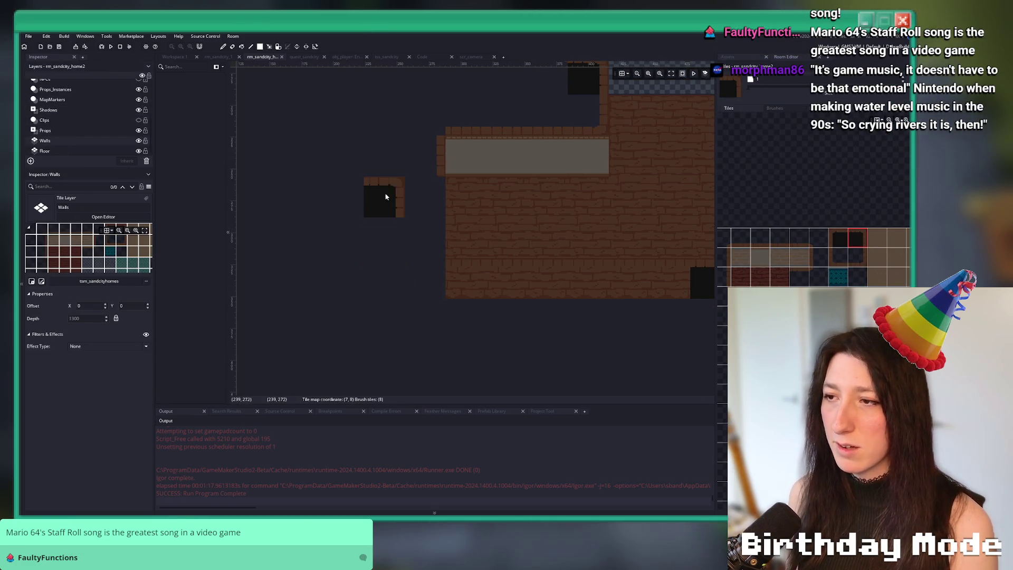
pyautogui.scroll(-2, 378, 275)
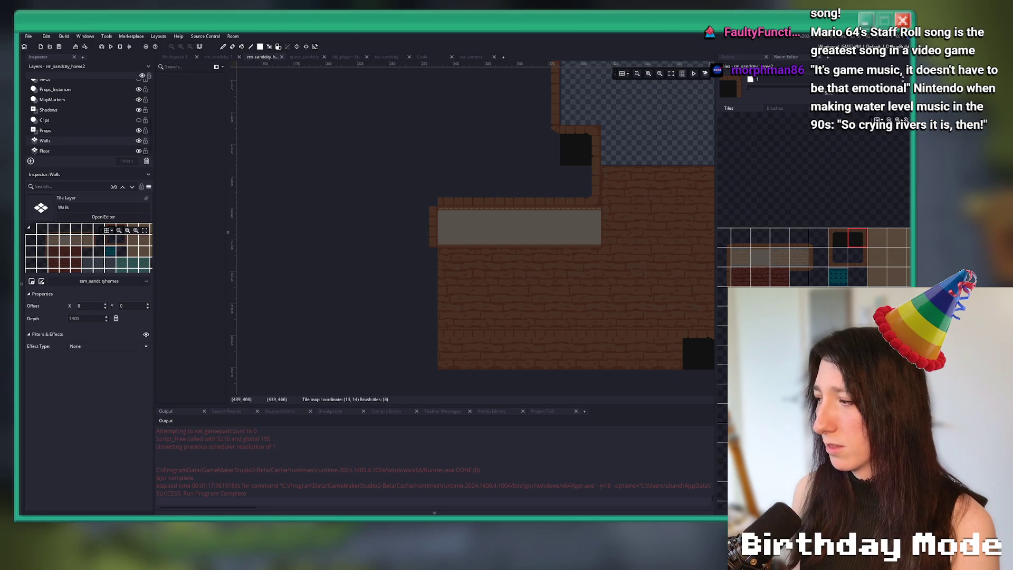
pyautogui.scroll(3, 85, 96)
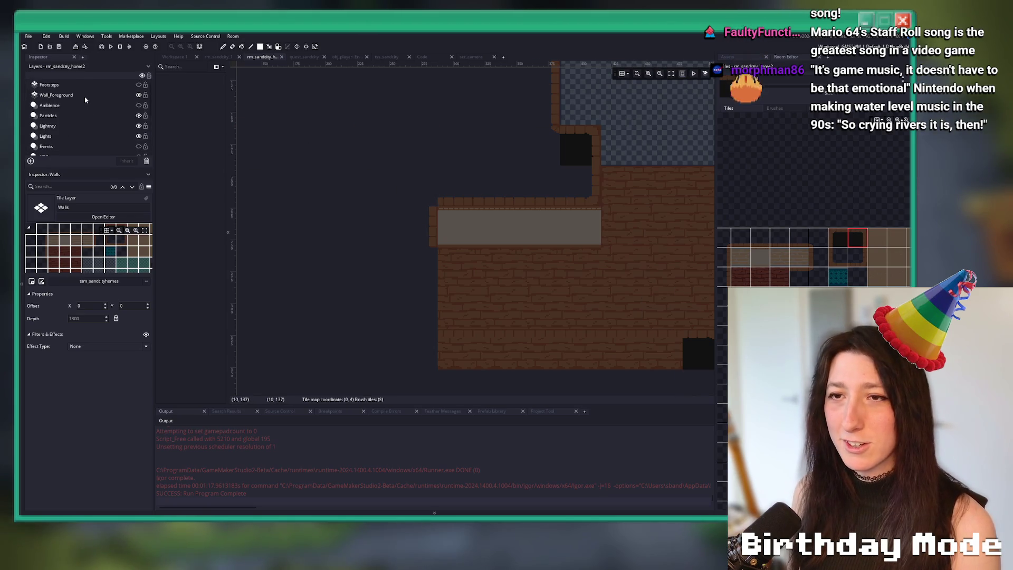
# On the Walls layer, pick a single wall tile one row up in the Tiles palette.
pyautogui.click(84, 96)
pyautogui.scroll(-1, 401, 264)
pyautogui.scroll(-3, 90, 142)
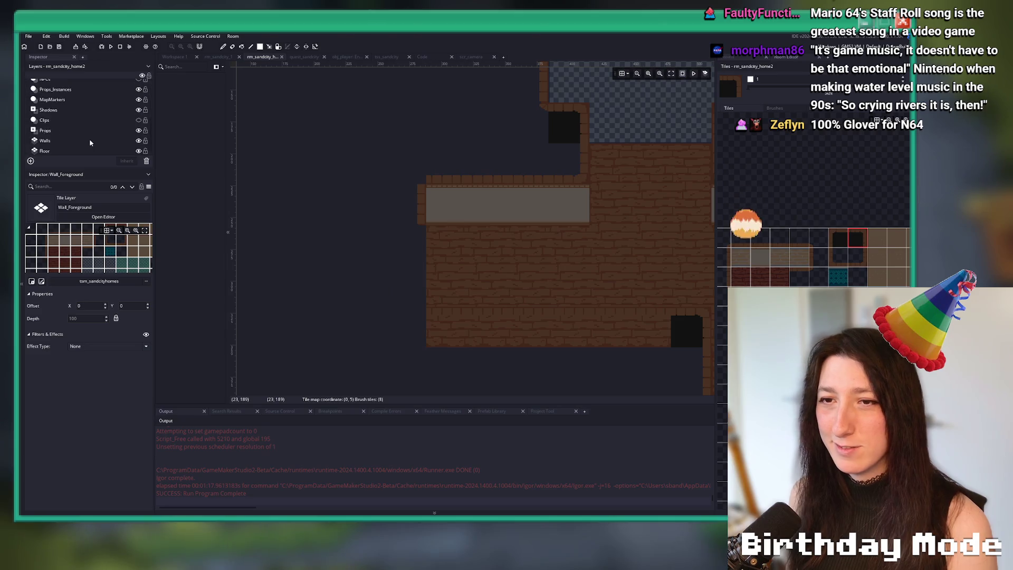
pyautogui.click(81, 141)
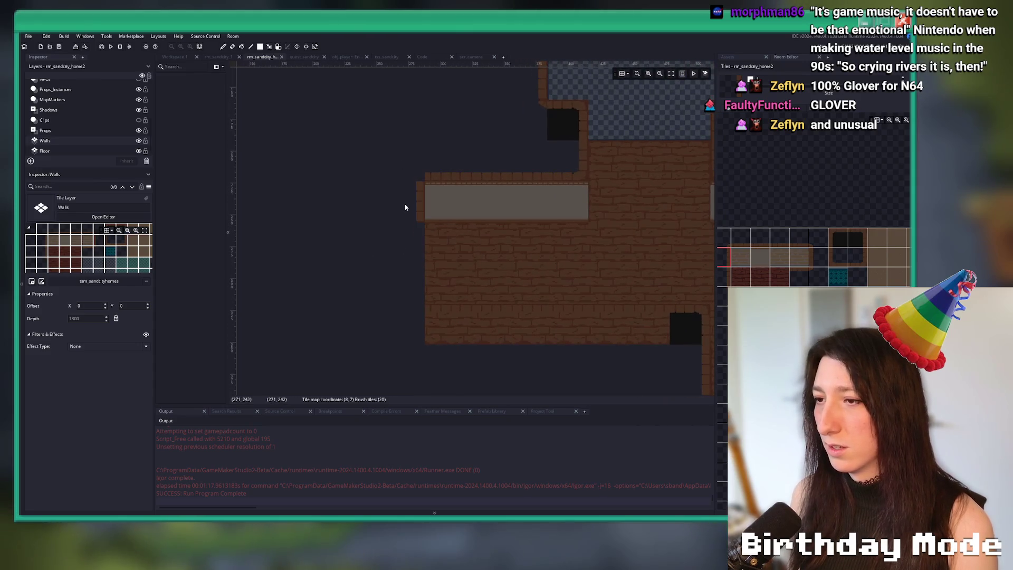
pyautogui.scroll(-1, 398, 271)
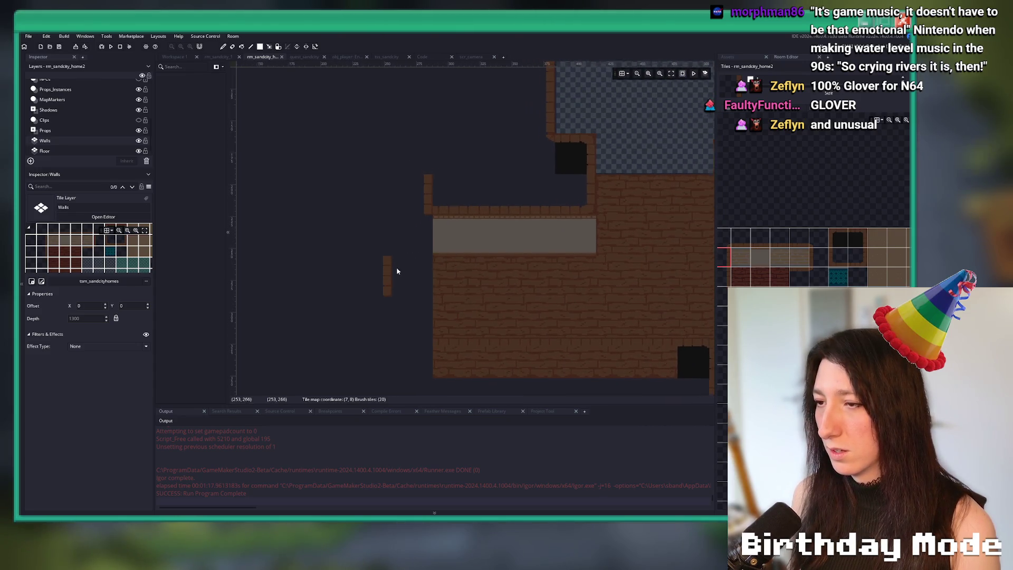
pyautogui.scroll(-3, 426, 262)
pyautogui.scroll(5, 425, 262)
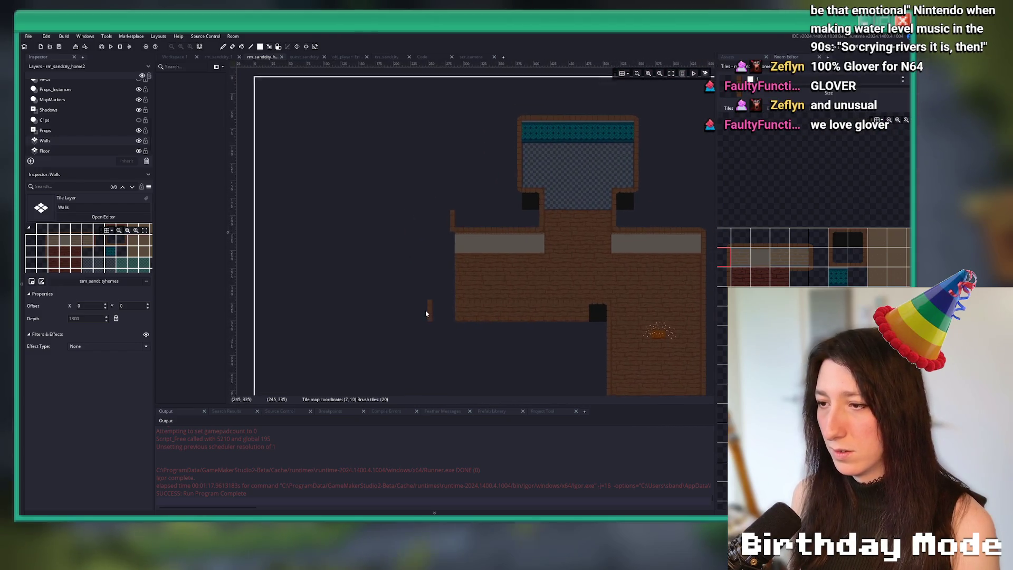
pyautogui.scroll(-4, 431, 311)
pyautogui.scroll(2, 447, 154)
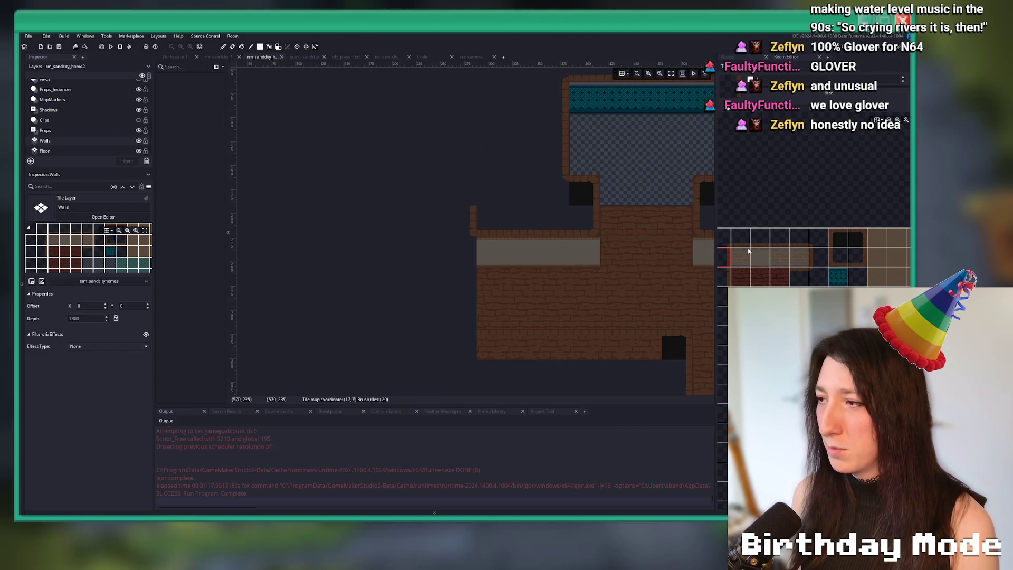
pyautogui.click(724, 237)
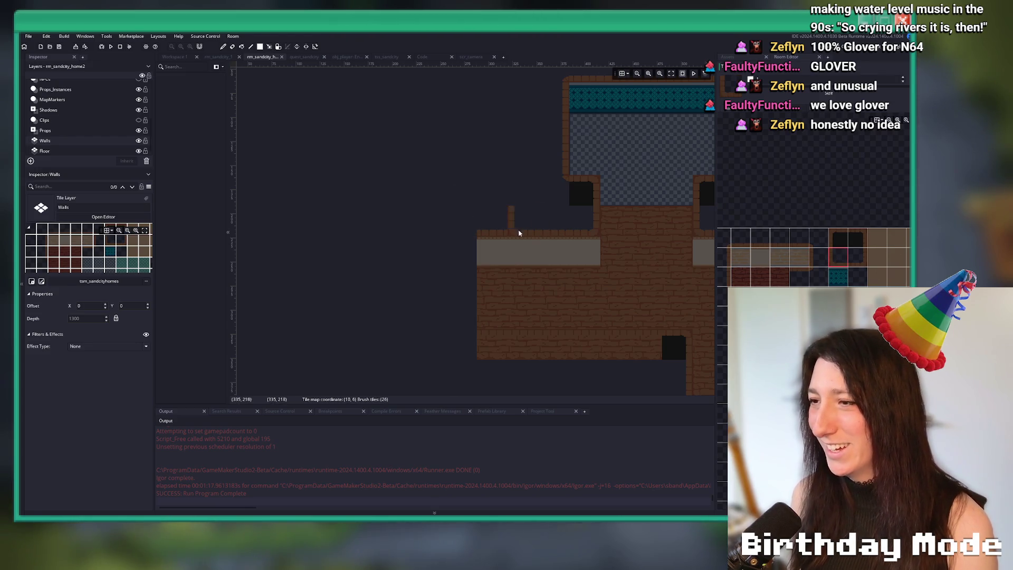
pyautogui.hscroll(-5, 529, 238)
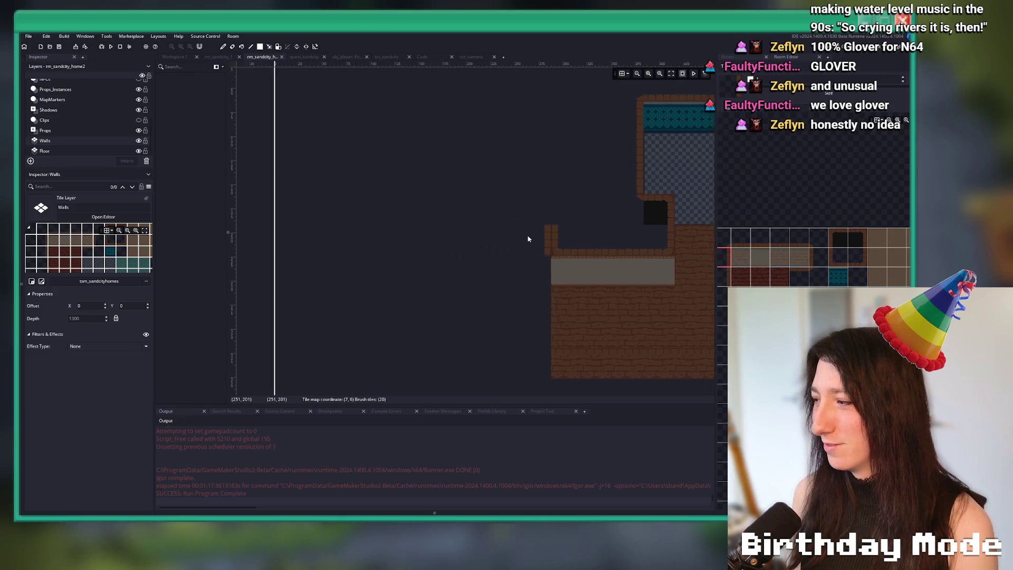
pyautogui.scroll(2, 570, 208)
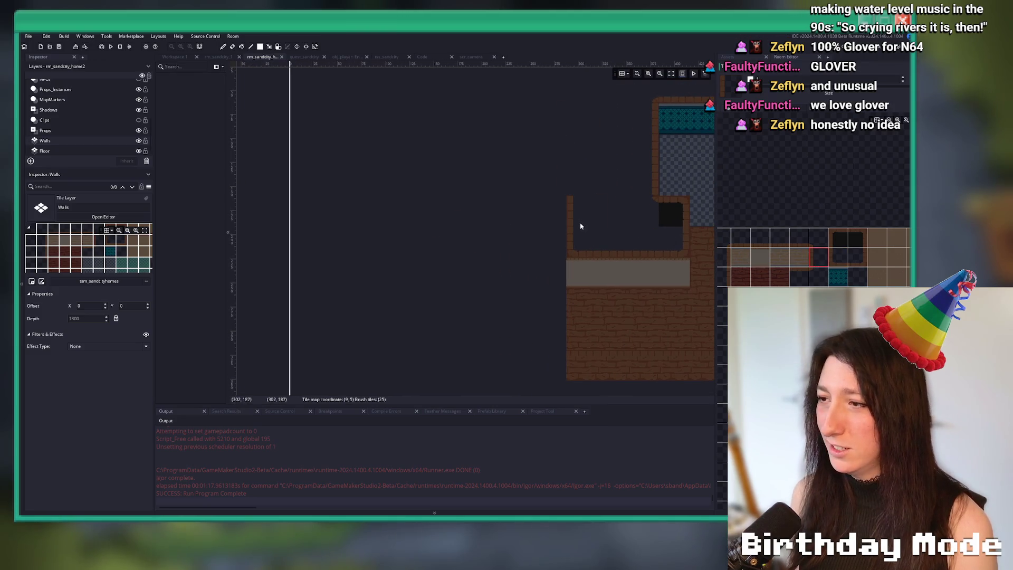
pyautogui.click(817, 238)
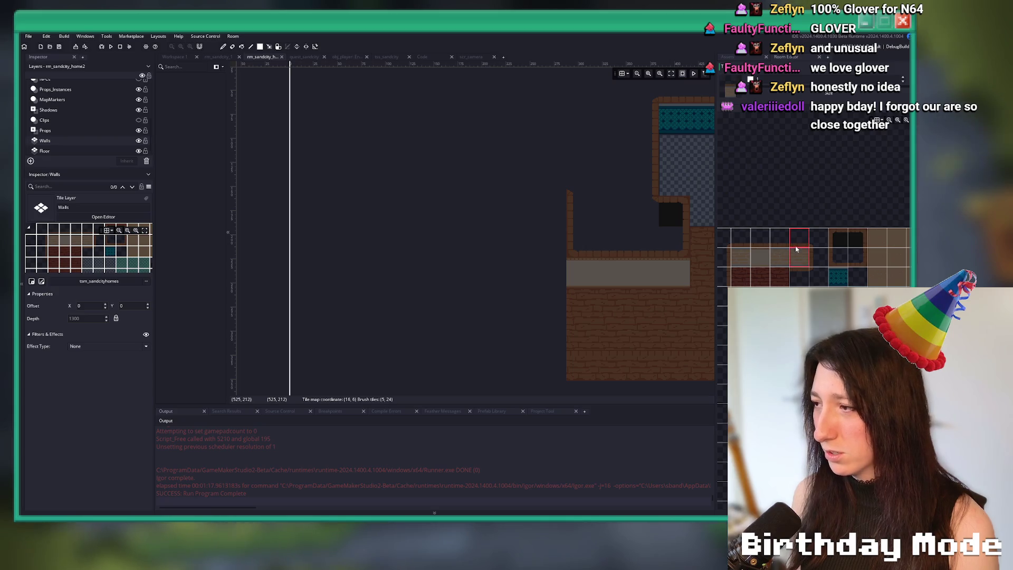
# Paint a two-tile wall strip extending left from the upper wall, plus one tile below it.
pyautogui.moveTo(800, 239)
pyautogui.mouseDown()
pyautogui.moveTo(826, 249)
pyautogui.moveTo(787, 264)
pyautogui.mouseUp()
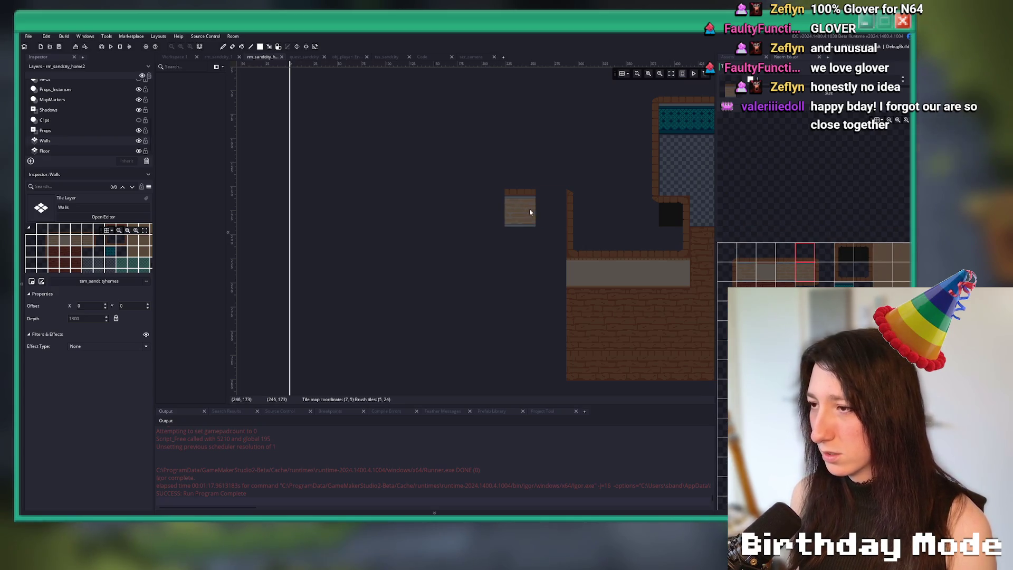
pyautogui.moveTo(551, 210); pyautogui.dragTo(408, 208)
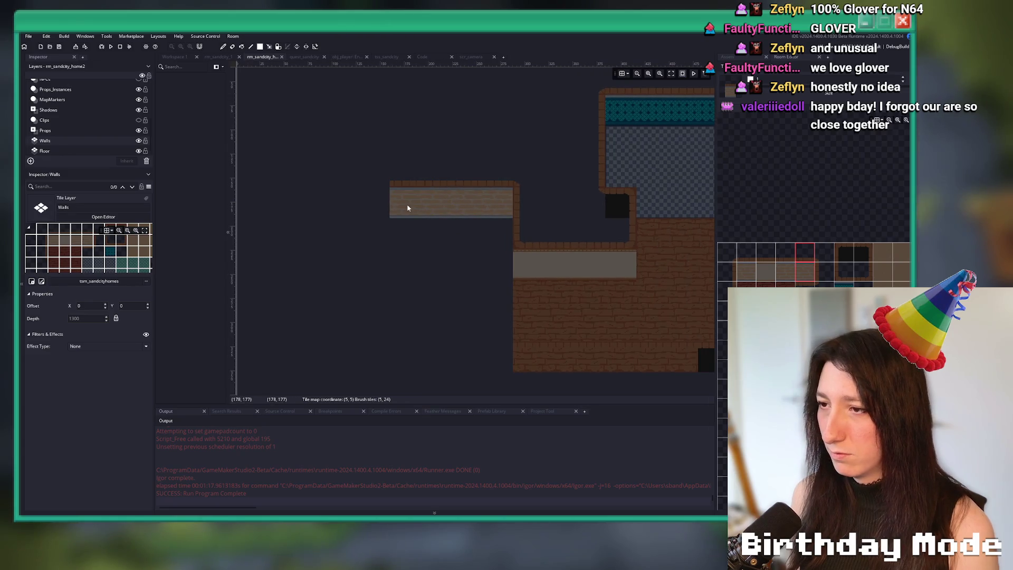
pyautogui.scroll(-1, 407, 238)
pyautogui.click(407, 269)
pyautogui.scroll(-1, 409, 221)
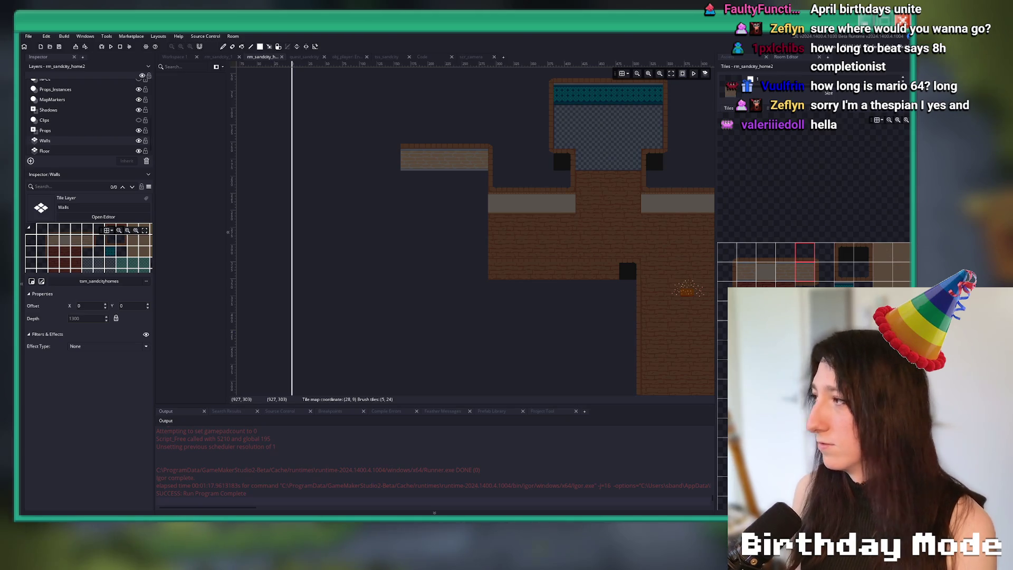
# Paint the new left room's side wall downward using the side wall tile.
pyautogui.click(733, 278)
pyautogui.moveTo(393, 201); pyautogui.dragTo(394, 267)
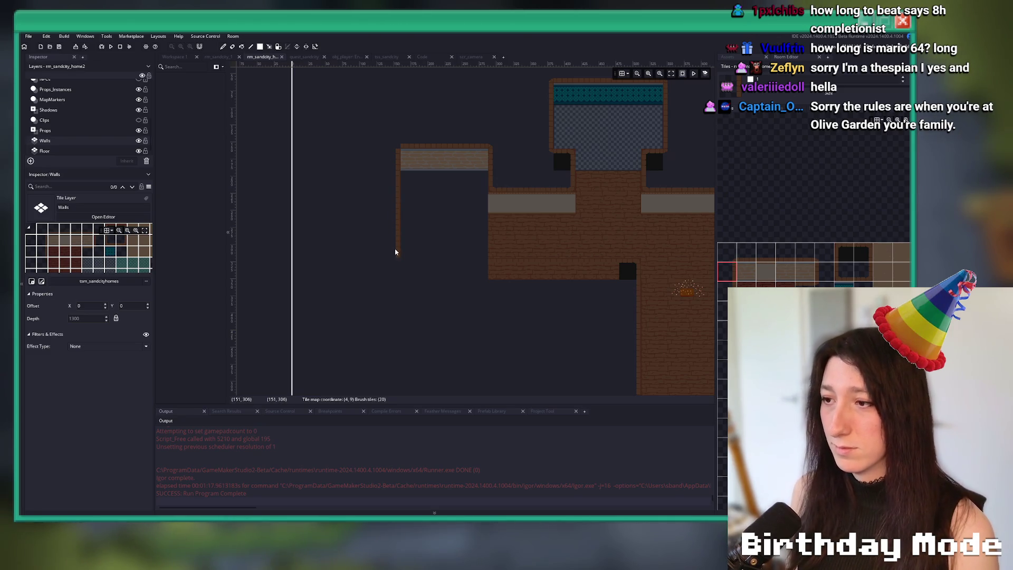
pyautogui.scroll(3, 425, 276)
pyautogui.click(765, 255)
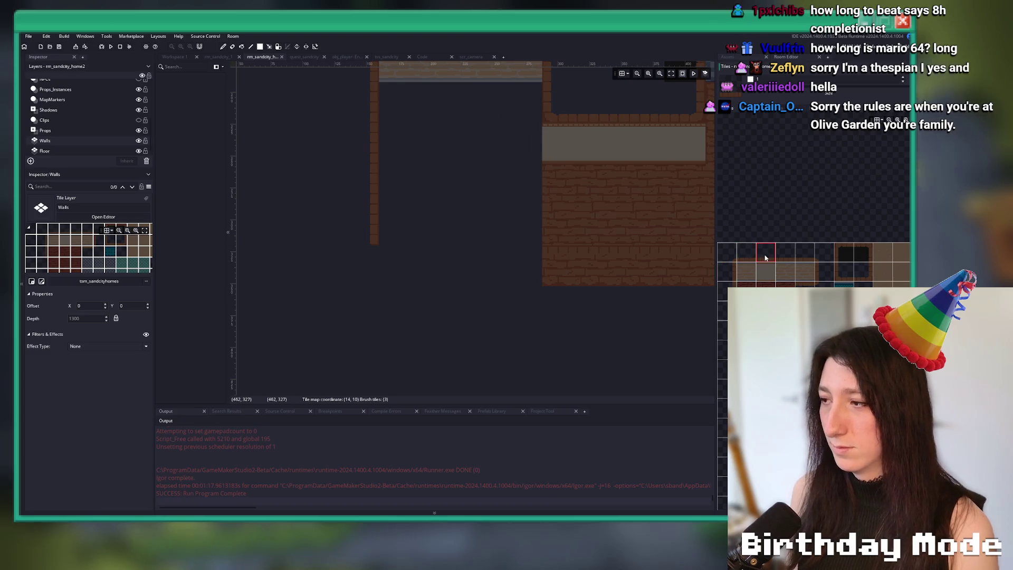
# On Wall_Foreground, paint a wall row along the left room's bottom, then undo a brick border attempt.
pyautogui.scroll(3, 78, 98)
pyautogui.click(80, 97)
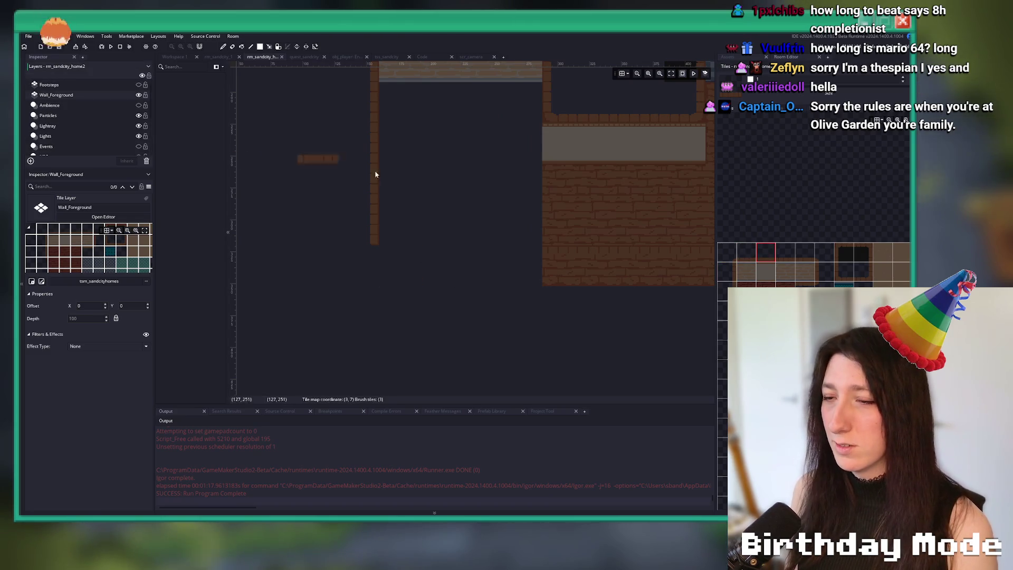
pyautogui.moveTo(380, 242); pyautogui.dragTo(433, 243)
pyautogui.hscroll(2, 485, 243)
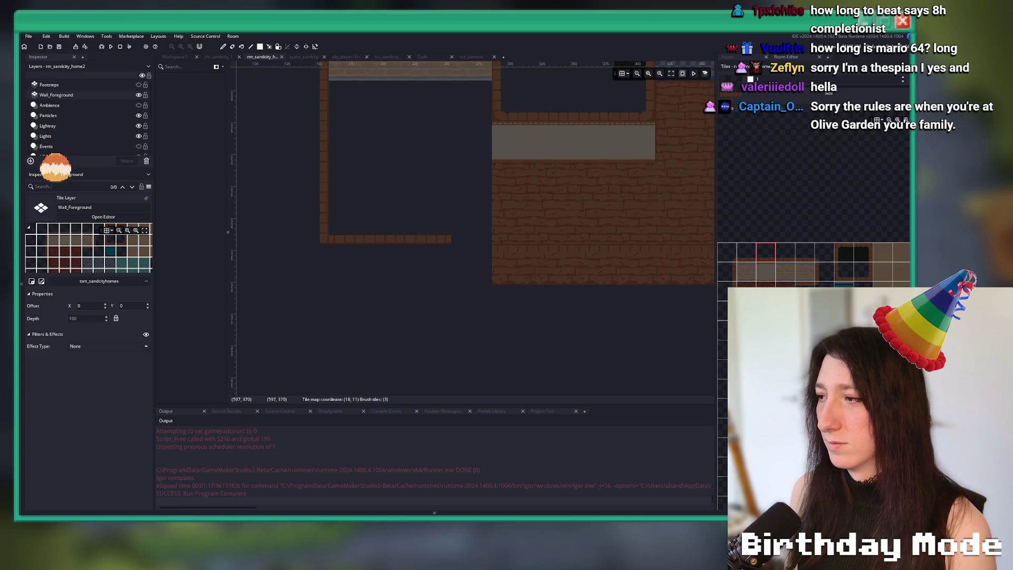
pyautogui.click(862, 252)
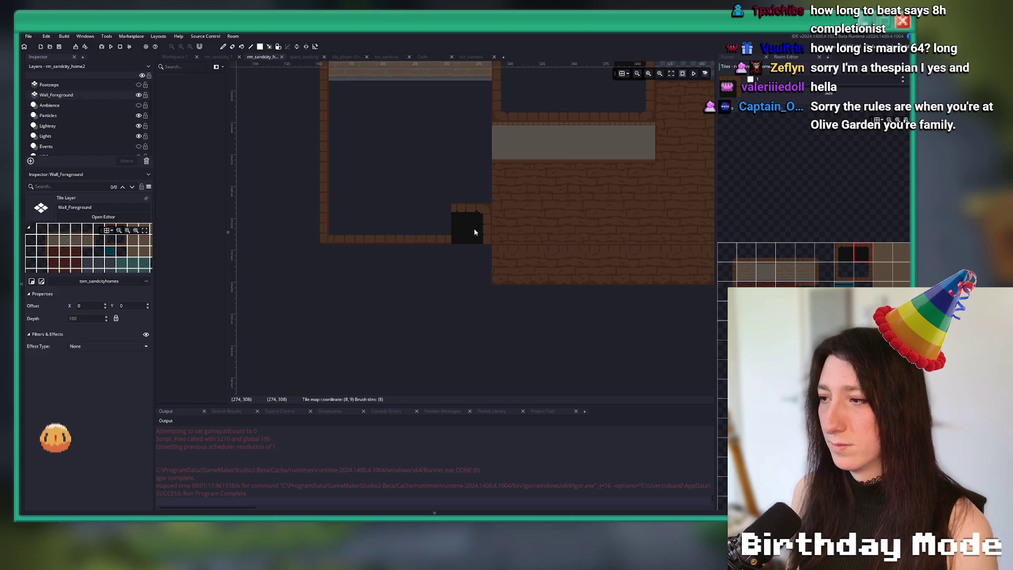
pyautogui.hscroll(1, 464, 271)
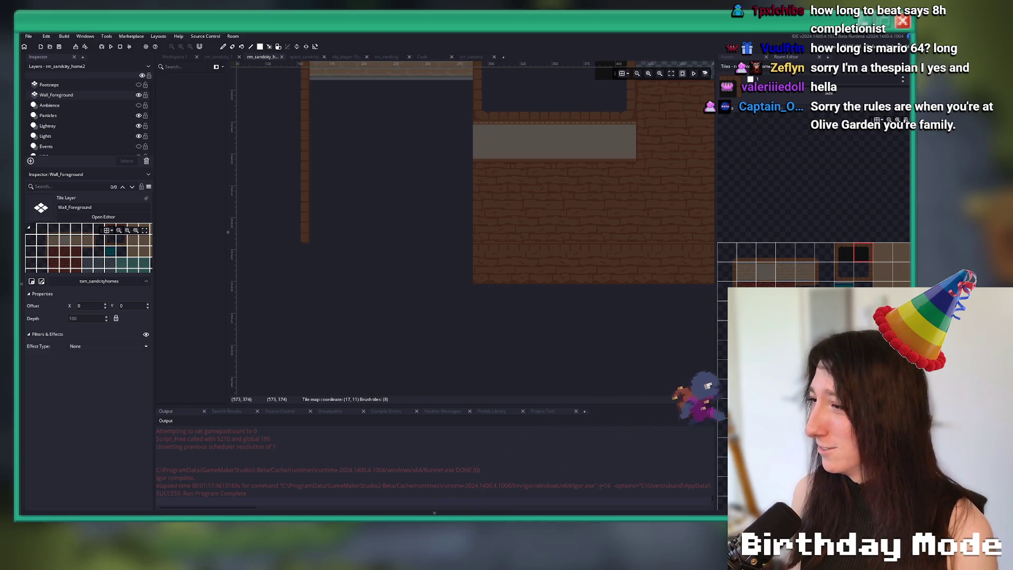
pyautogui.click(754, 254)
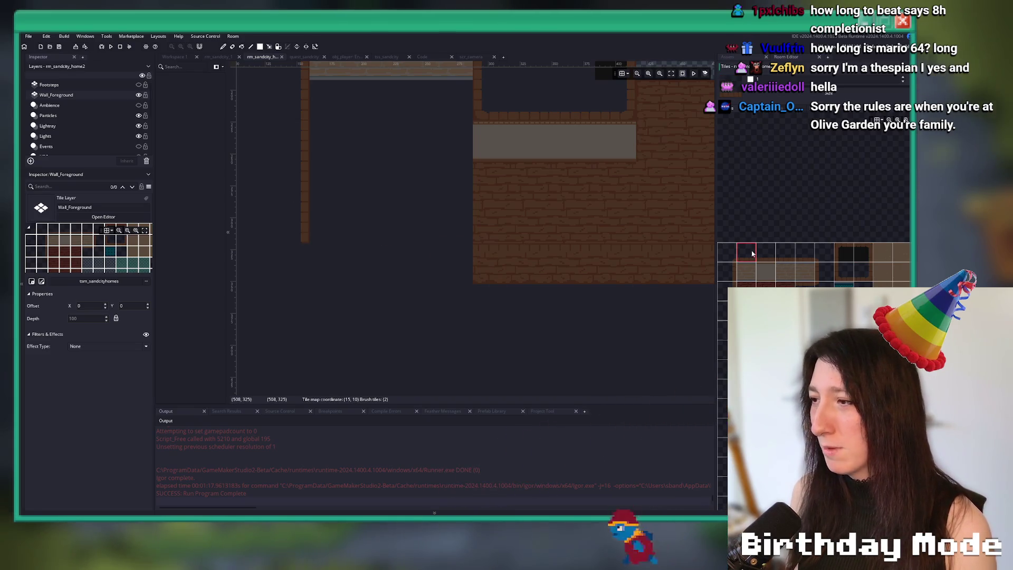
pyautogui.moveTo(311, 236); pyautogui.dragTo(470, 236)
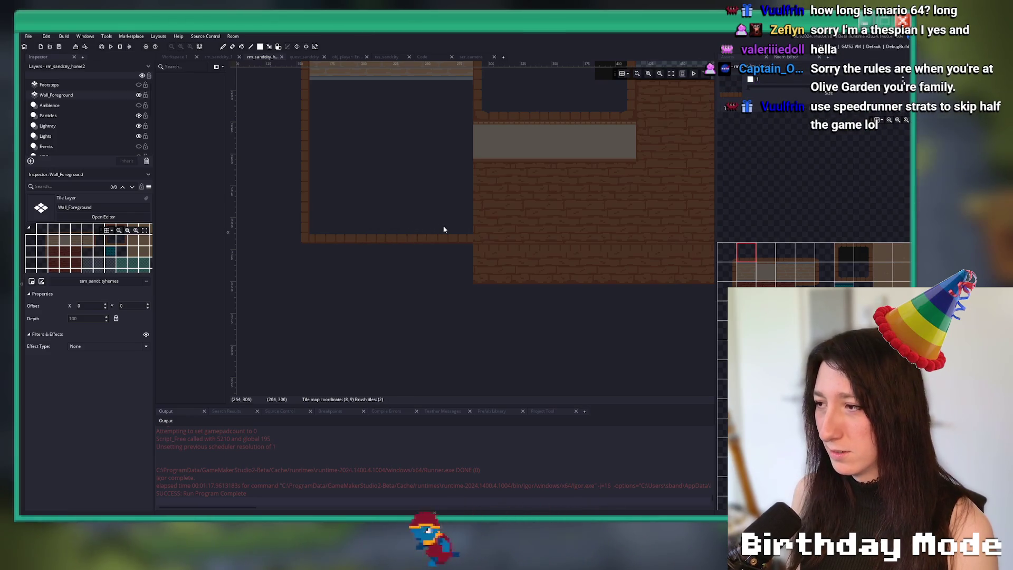
pyautogui.hotkey('ctrl', 'z')
# Repaint the left room's bottom border with a different brick tile and pick the black doorway tile.
pyautogui.scroll(-2, 844, 284)
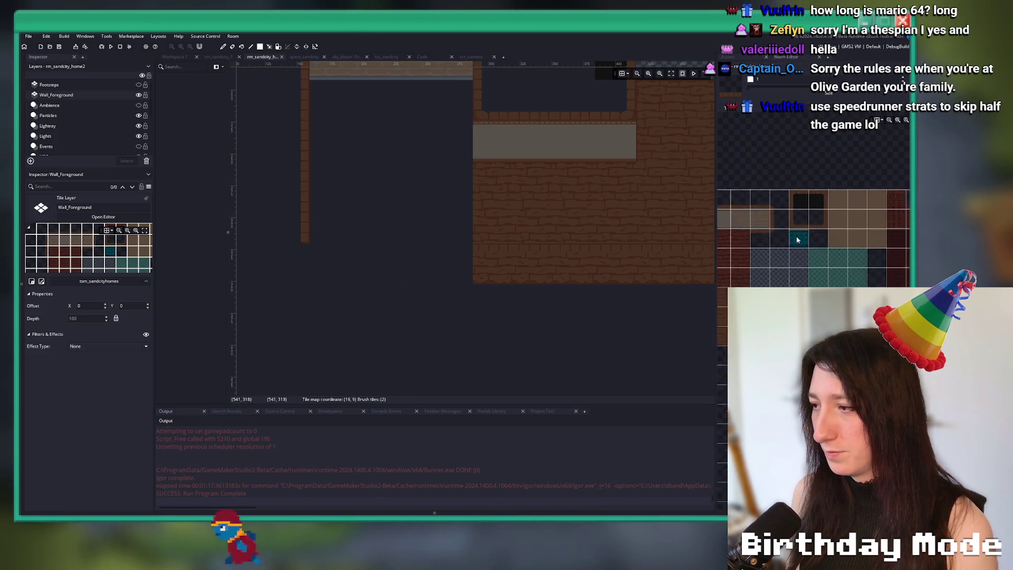
pyautogui.click(849, 251)
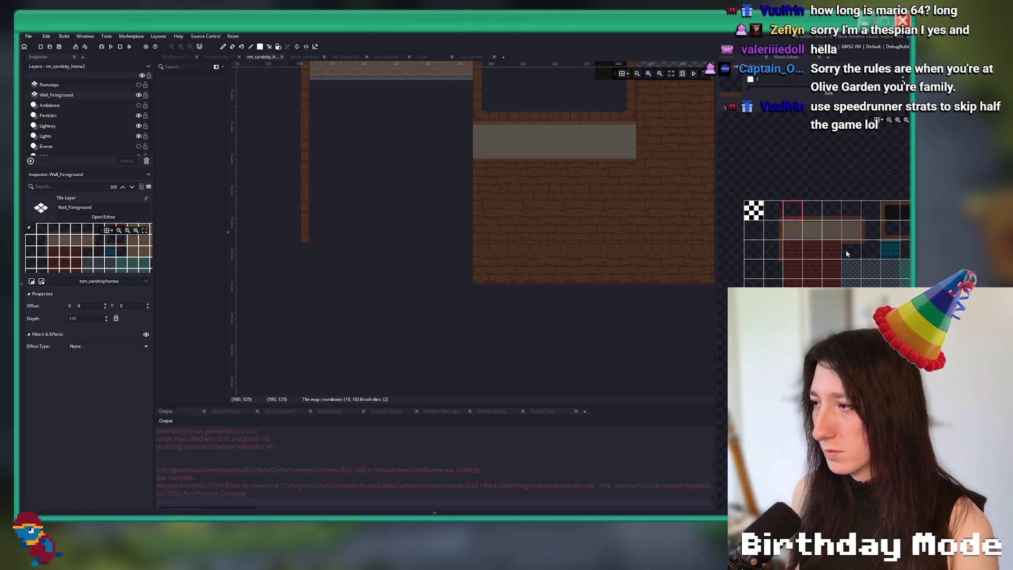
pyautogui.moveTo(332, 231); pyautogui.dragTo(443, 237)
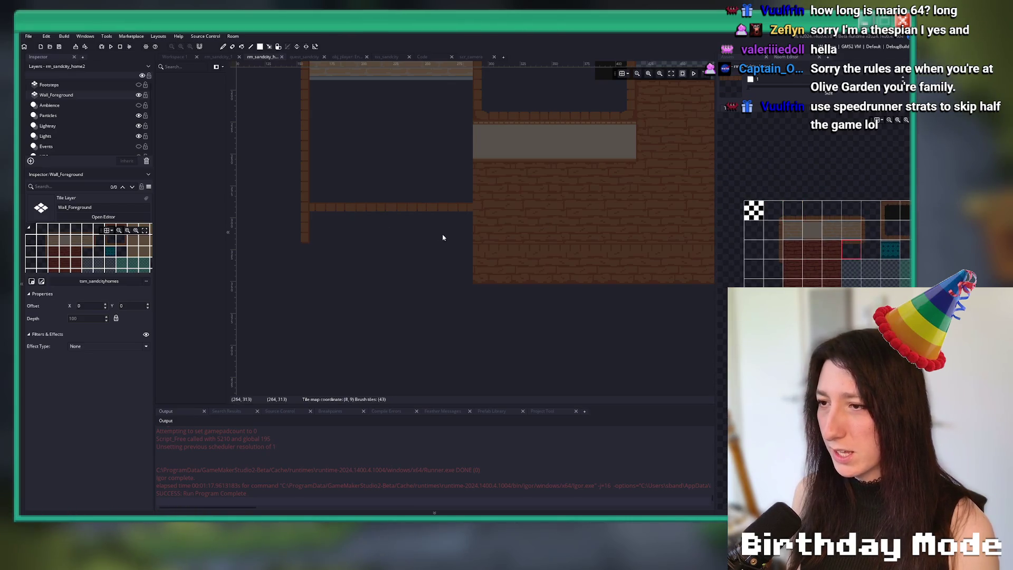
pyautogui.click(903, 211)
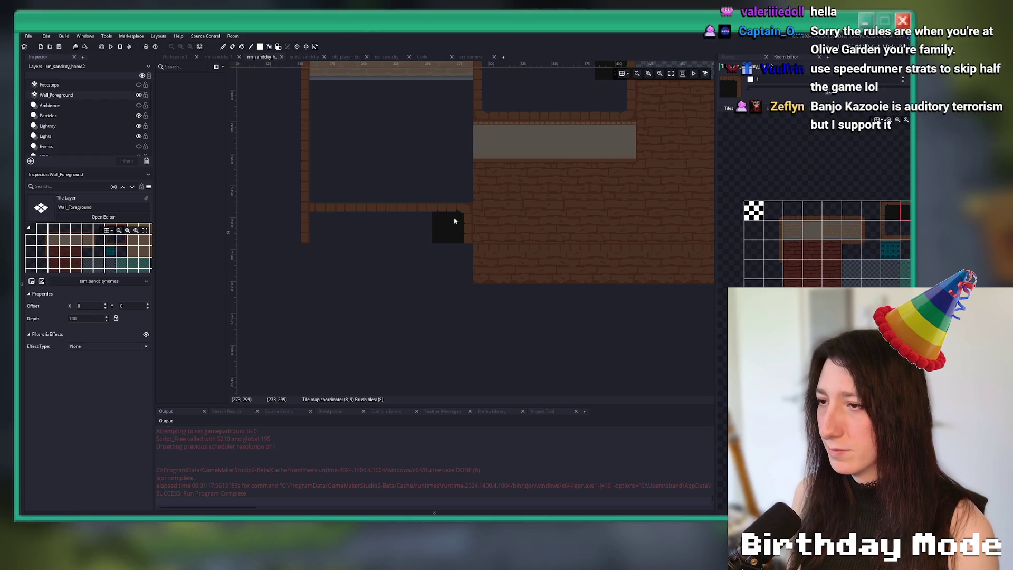
pyautogui.scroll(-5, 79, 116)
pyautogui.click(45, 140)
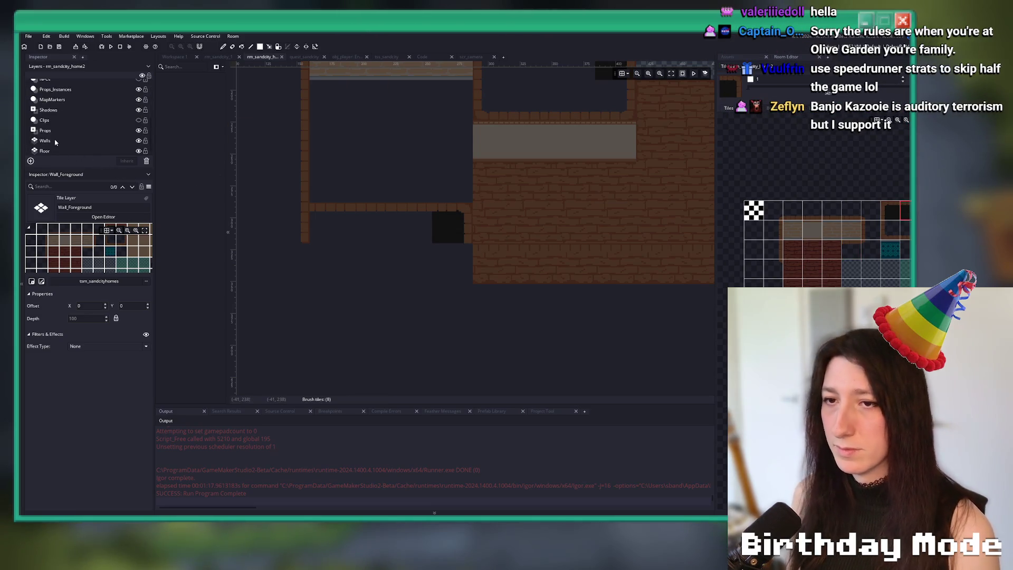
# Erase the stray brick tiles below the left room's bottom border on the Walls layer.
pyautogui.moveTo(253, 214); pyautogui.dragTo(292, 232)
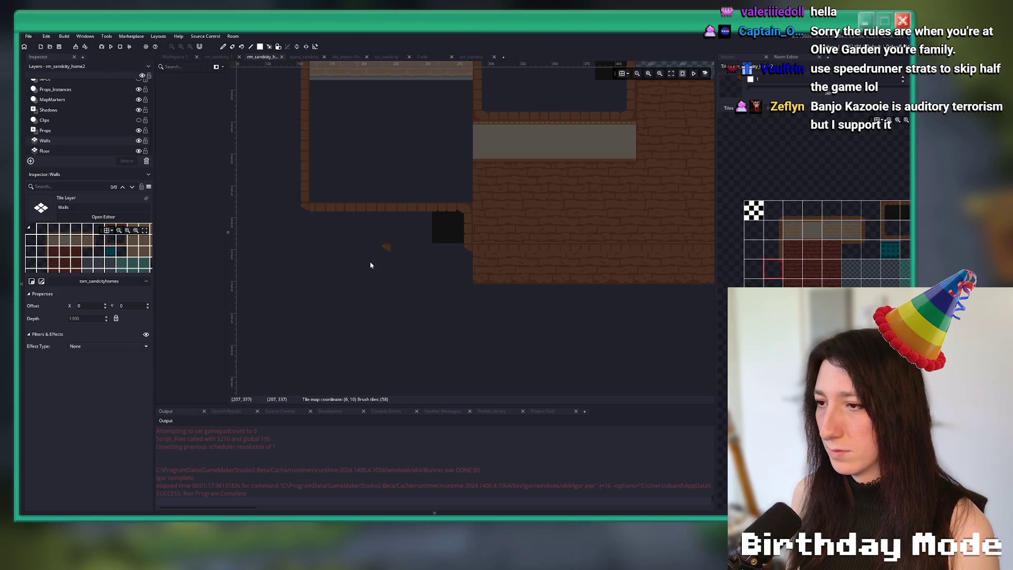
pyautogui.scroll(2, 370, 264)
pyautogui.hscroll(2, 394, 315)
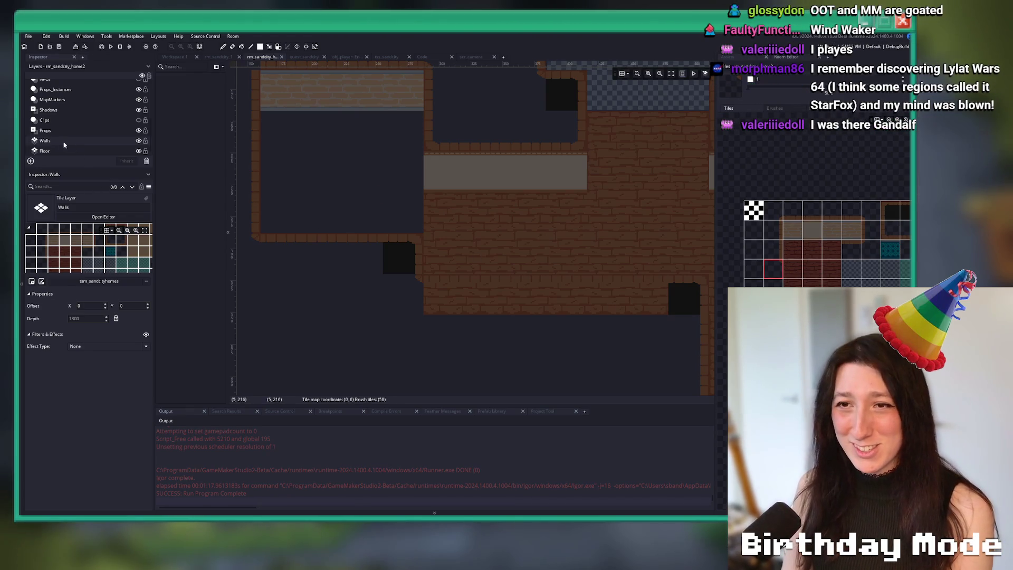
pyautogui.click(45, 151)
pyautogui.click(792, 327)
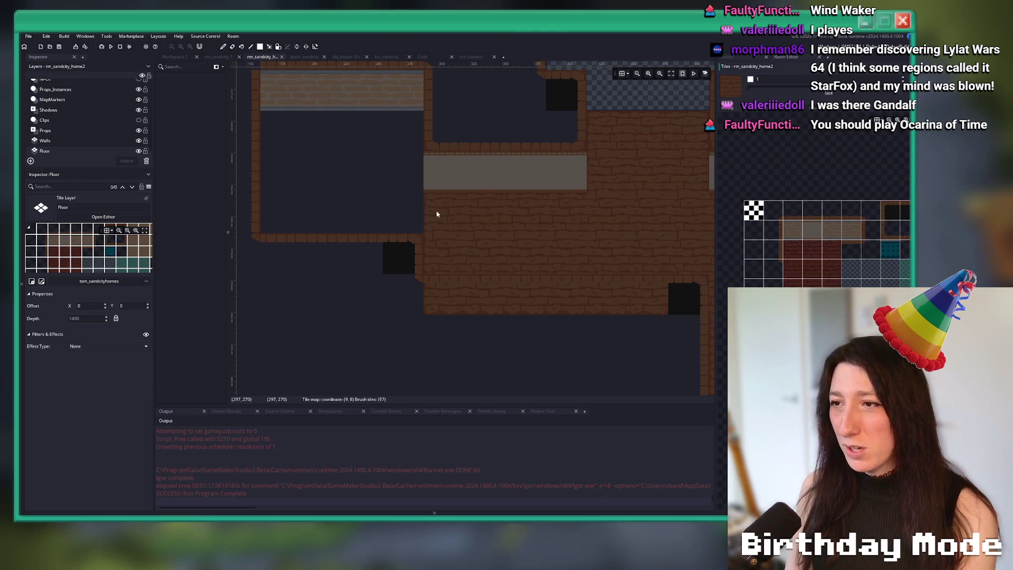
# Fill the left room interior with light-brown floor tiles, extending it with a two-tile brush.
pyautogui.scroll(1, 371, 86)
pyautogui.hscroll(3, 805, 248)
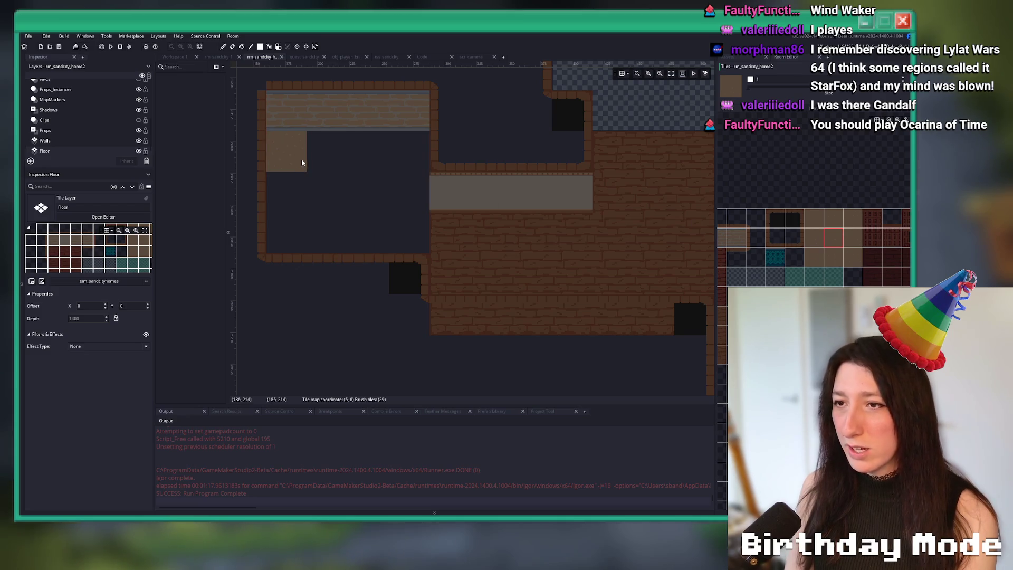
pyautogui.hscroll(-3, 827, 277)
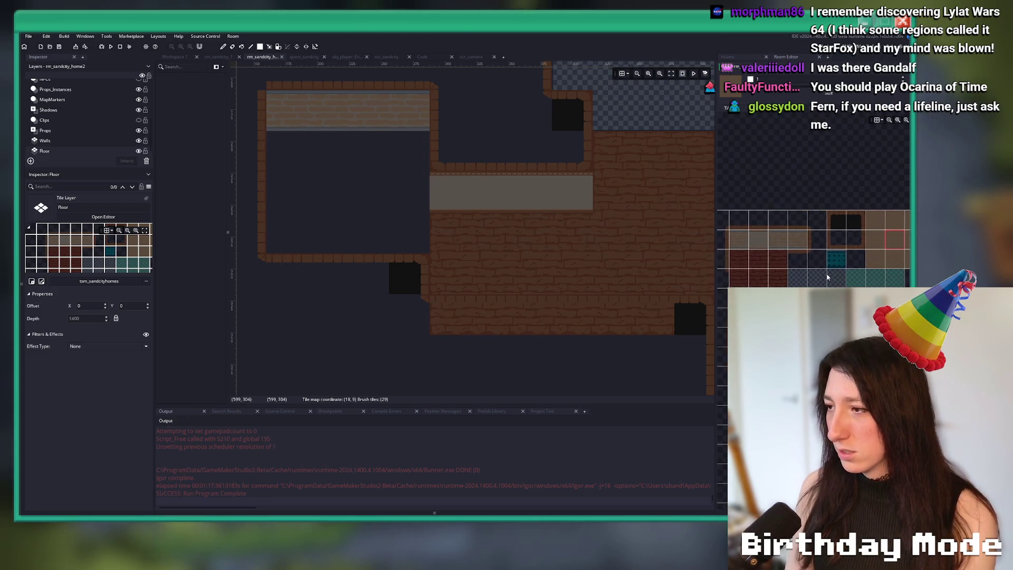
pyautogui.moveTo(299, 170); pyautogui.dragTo(393, 250)
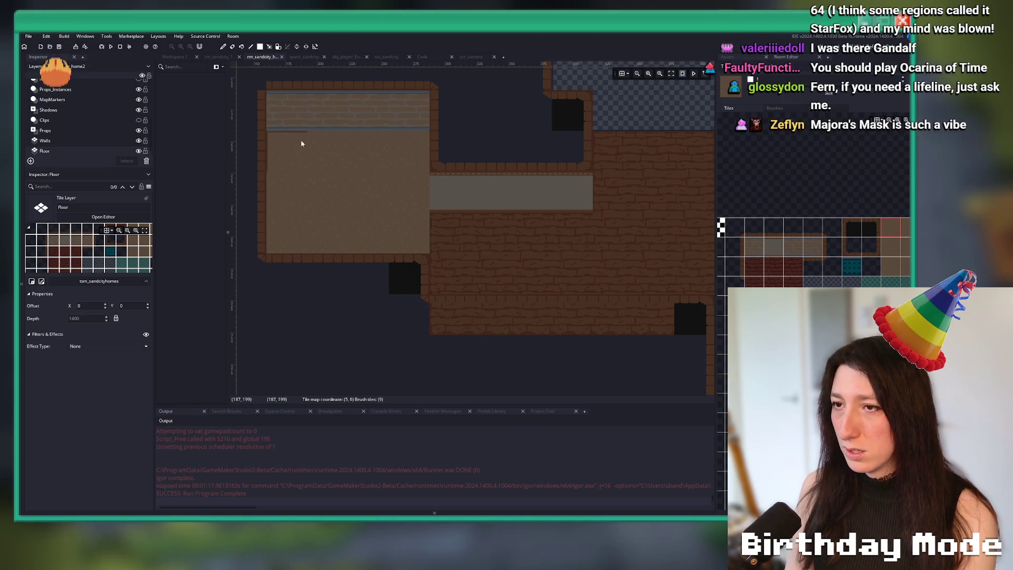
pyautogui.hscroll(3, 813, 250)
pyautogui.moveTo(841, 225); pyautogui.dragTo(860, 225)
pyautogui.moveTo(660, 192); pyautogui.dragTo(546, 189)
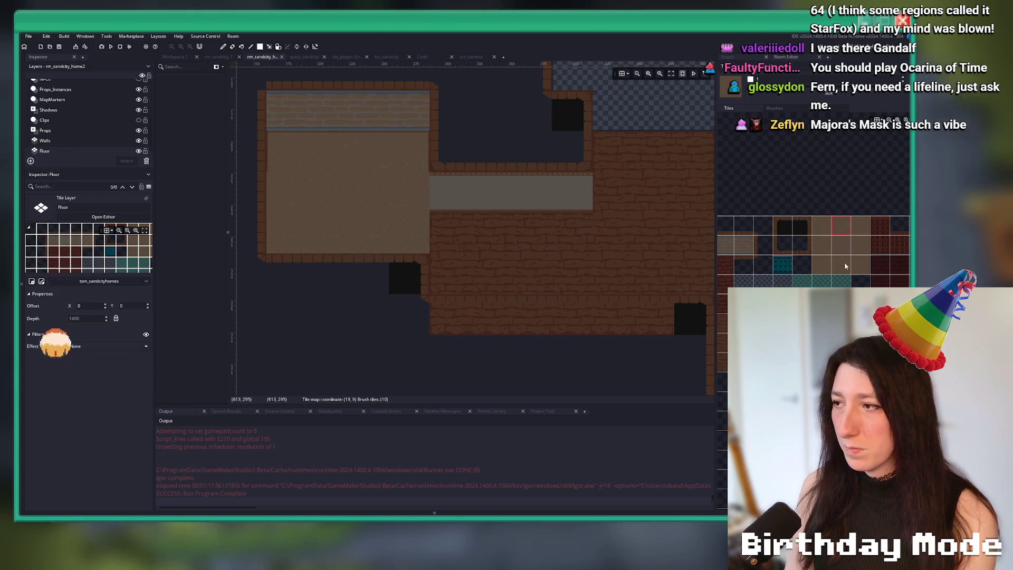
# Sample an existing floor tile, then pick floor edge tiles as the brush for the room's edges.
pyautogui.keyDown('ctrl'); pyautogui.click(287, 196); pyautogui.keyUp('ctrl')
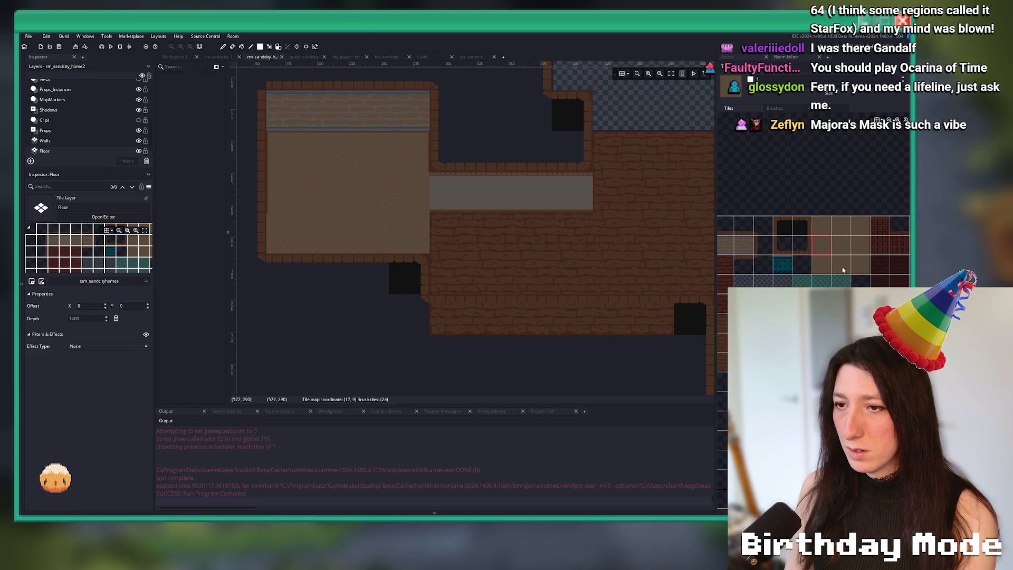
pyautogui.moveTo(840, 265); pyautogui.dragTo(822, 273)
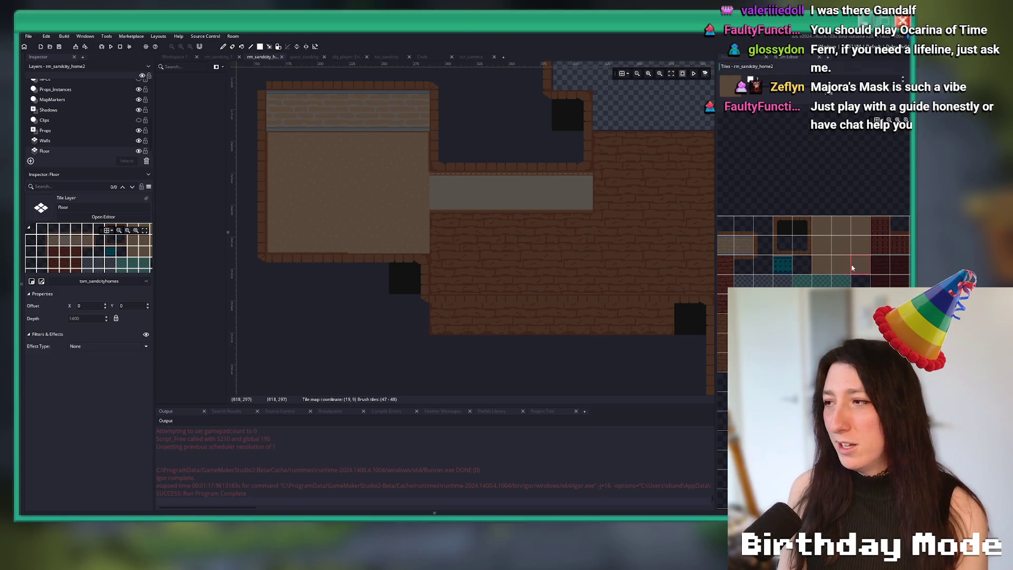
pyautogui.moveTo(852, 268); pyautogui.dragTo(859, 246)
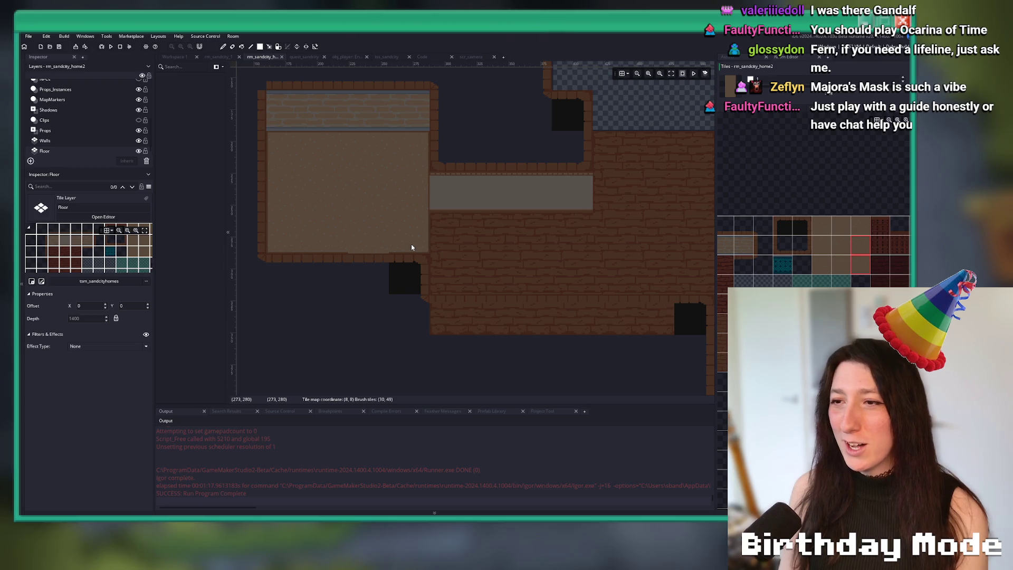
pyautogui.click(841, 265)
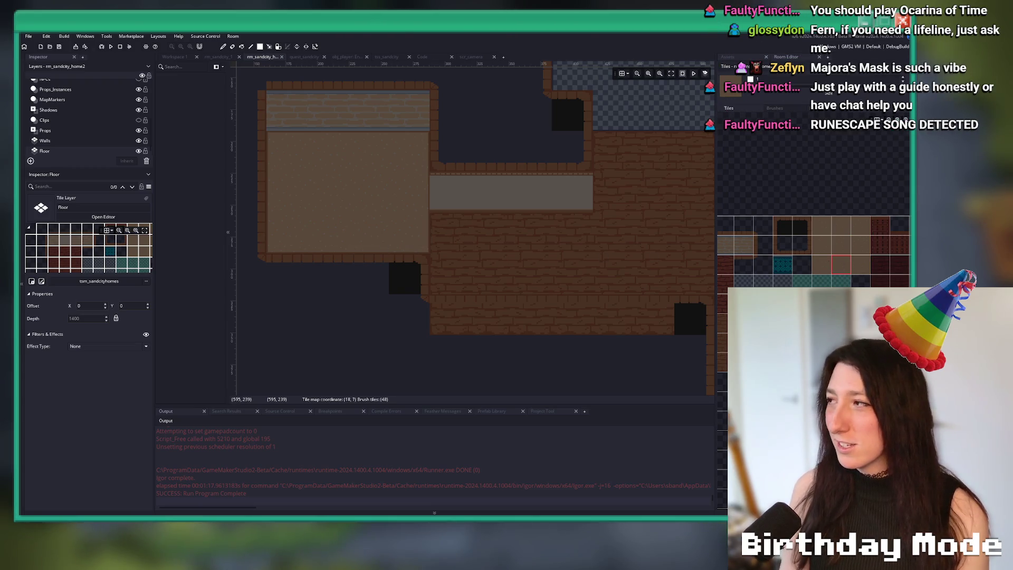